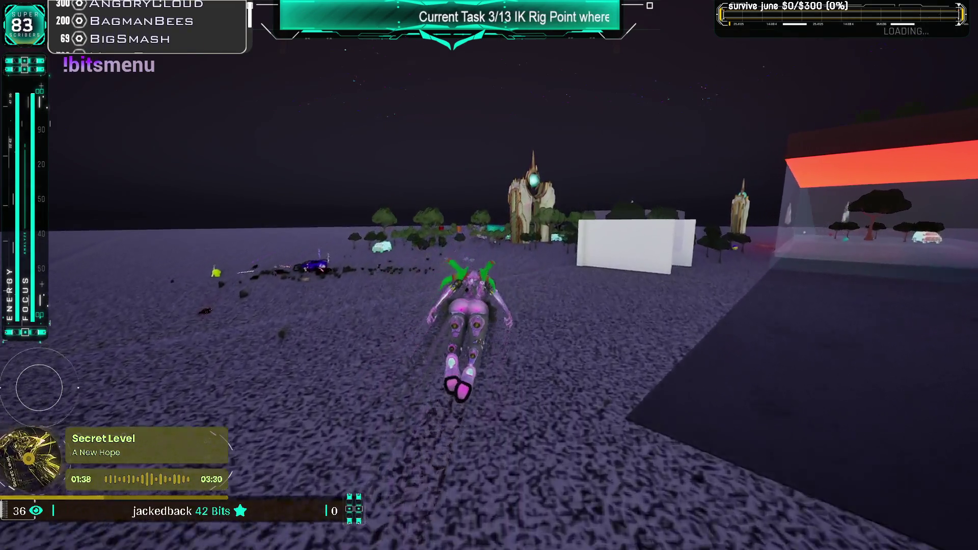
- Stop the play session and open BPV_Player's event graph at the look-at trace nodes
key("w")
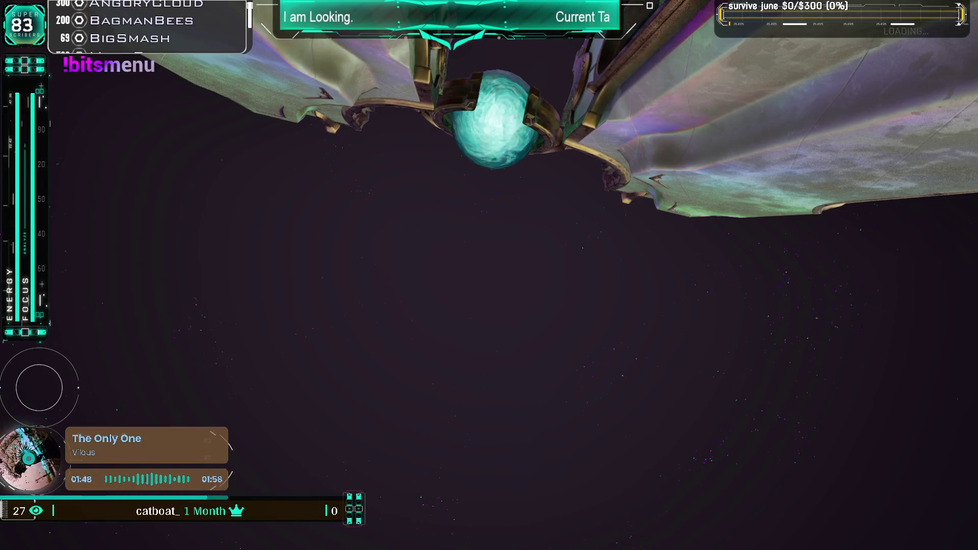
key("Escape")
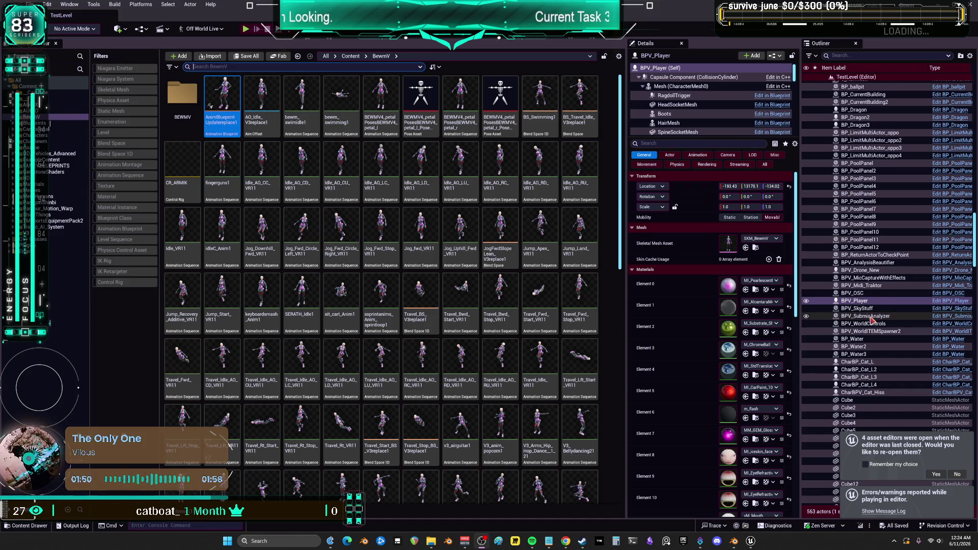
key("ctrl+e")
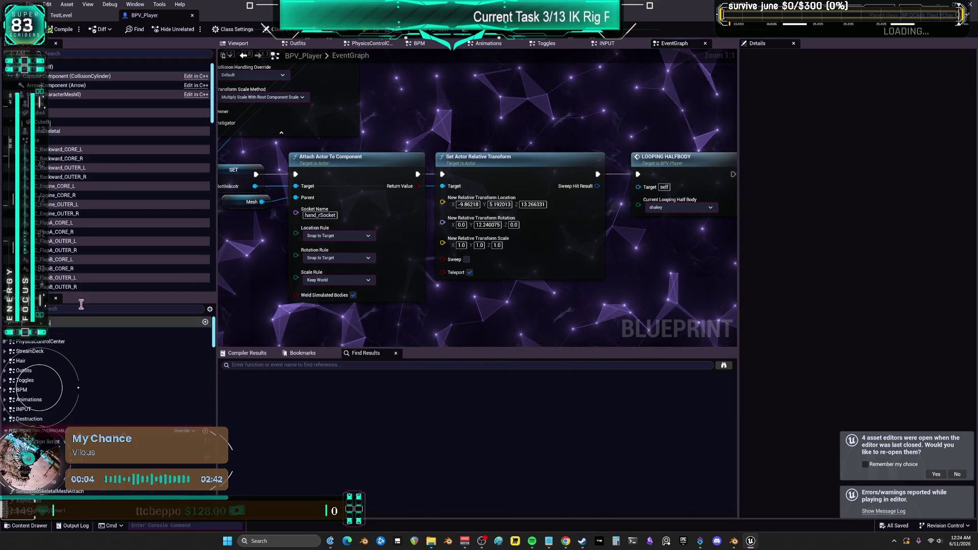
scroll(461, 240, "down", 4)
scroll(417, 113, "down", 4)
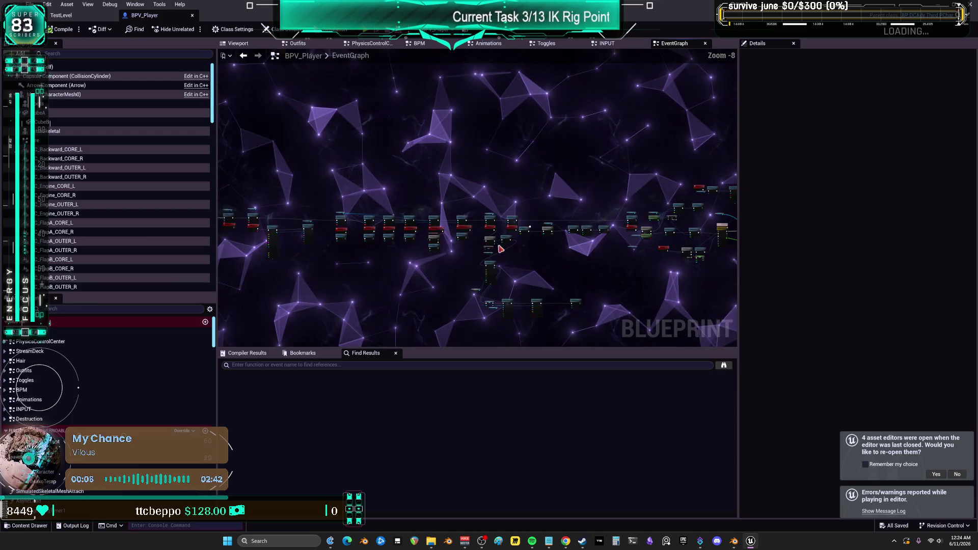
scroll(475, 245, "up", 6)
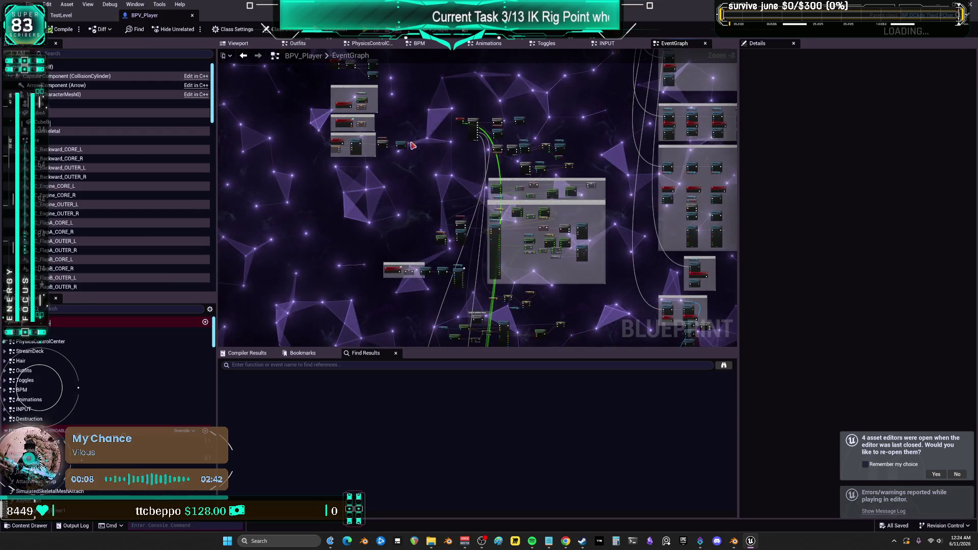
mouse_move(475, 246)
left_mouse_down()
mouse_move(459, 216)
mouse_move(553, 233)
left_mouse_up()
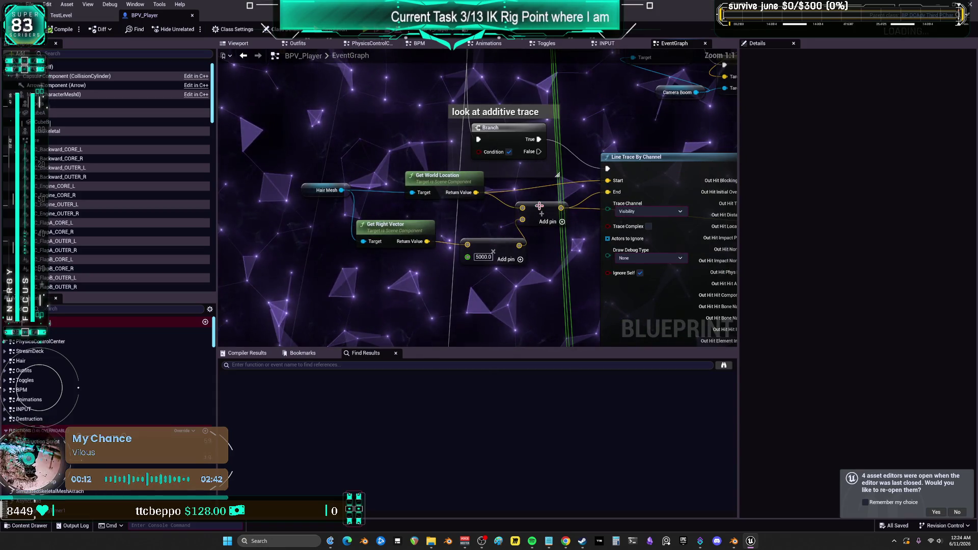
- Set the look-at Line Trace By Channel's Draw Debug Type to For Duration
left_click(382, 201)
scroll(565, 133, "up", 2)
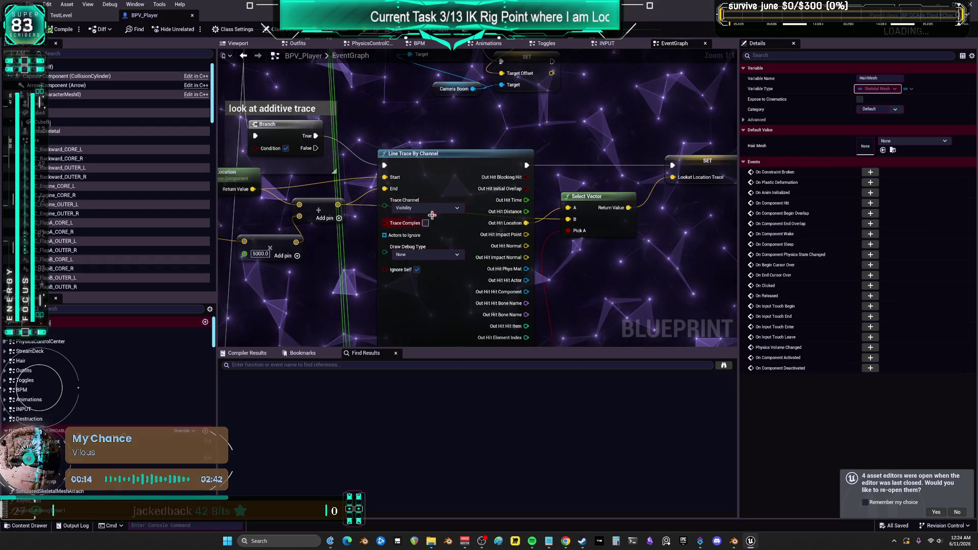
left_click(427, 255)
left_click(410, 280)
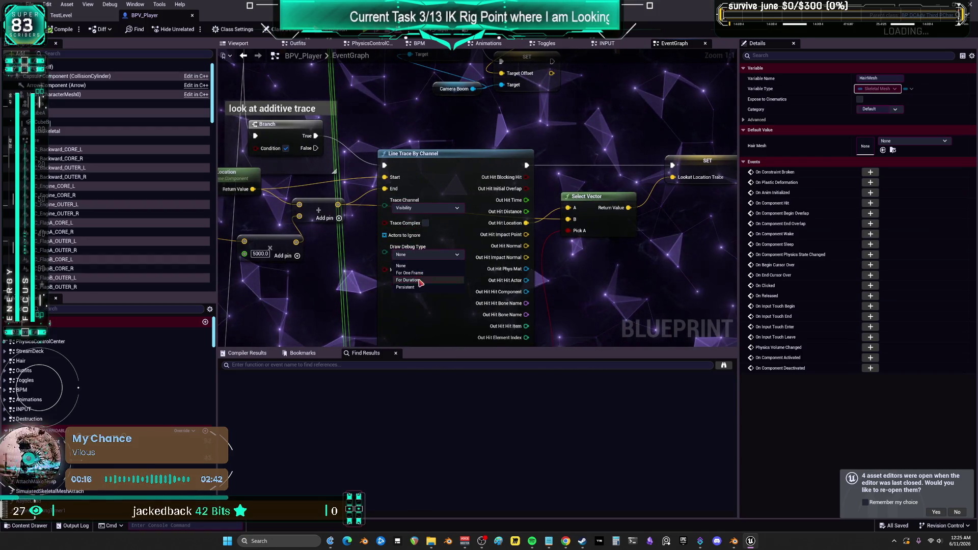
left_click_drag(687, 170, 544, 166)
left_click(545, 166)
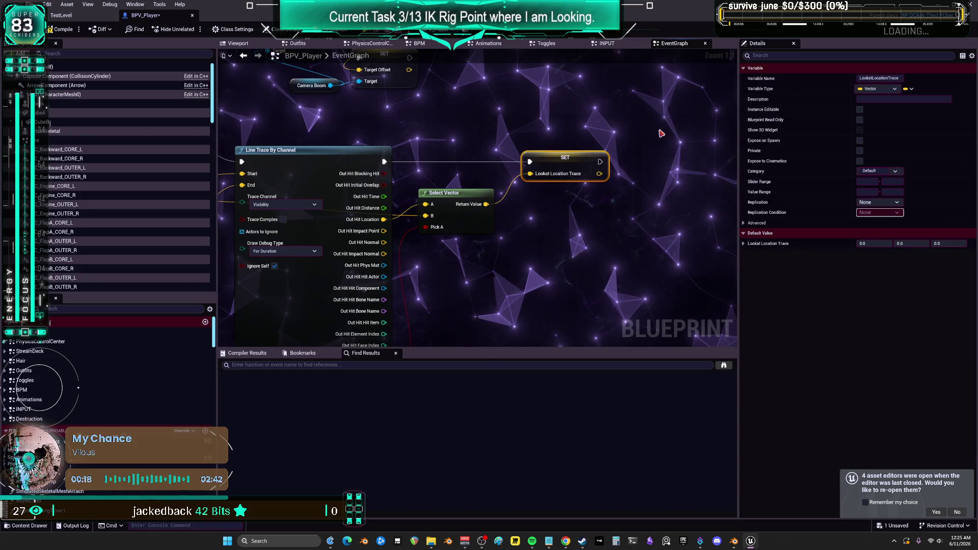
- Add a Draw Debug Sphere node beside the SET LookatLocationTrace node
left_click_drag(581, 216, 550, 220)
right_click(550, 219)
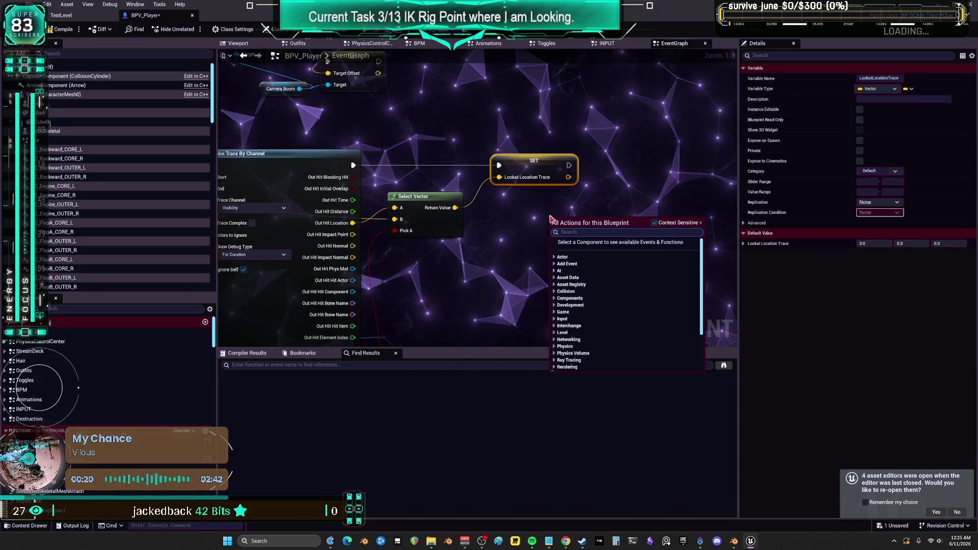
type("debug")
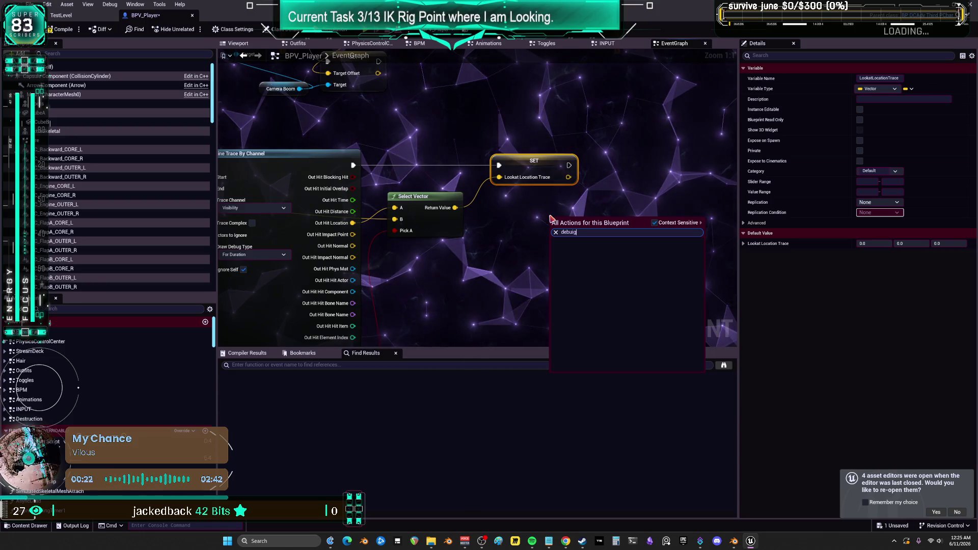
type(" sphere")
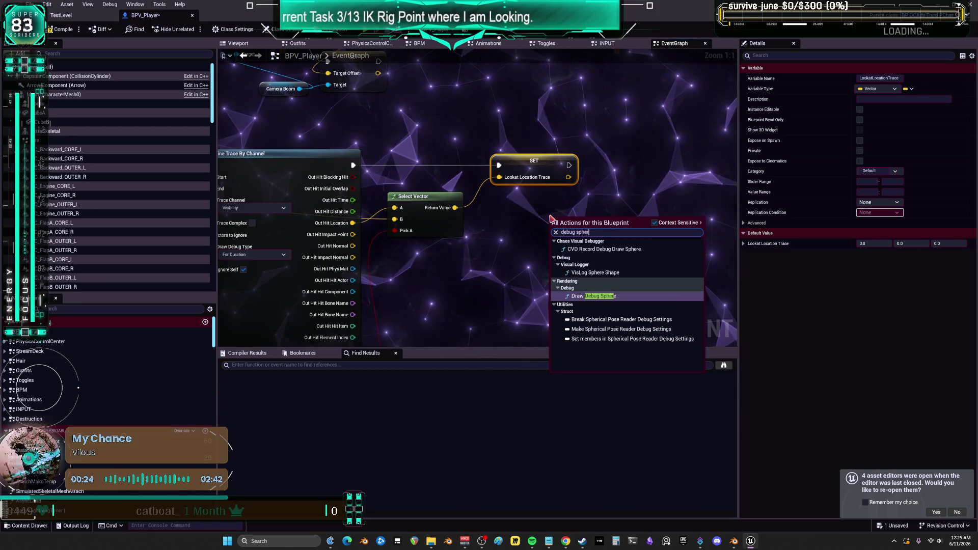
left_click(615, 298)
mouse_move(537, 223)
left_mouse_down()
mouse_move(599, 171)
mouse_move(615, 178)
mouse_move(616, 197)
mouse_move(664, 170)
left_mouse_up()
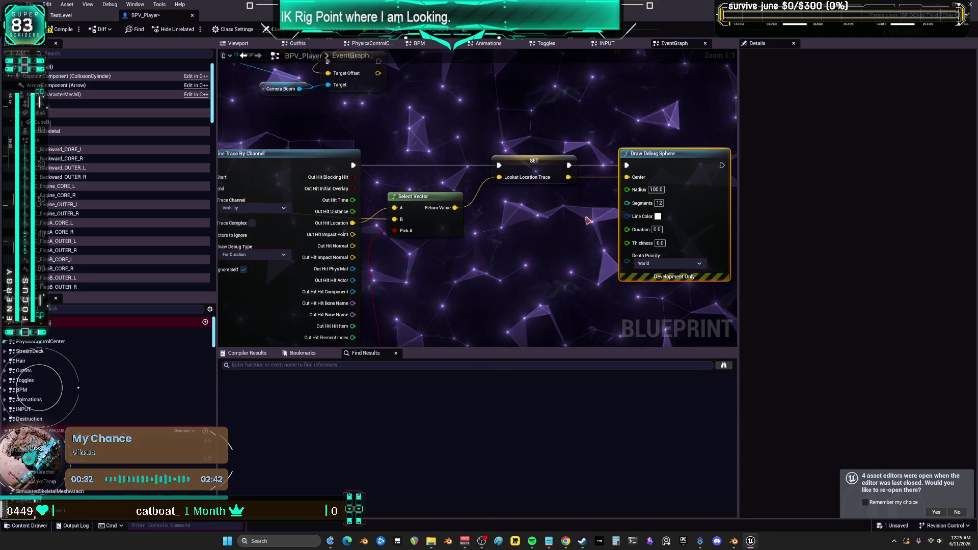
- Give the debug sphere radius 50, 4 segments, 0.1 duration and 0.1 thickness
left_click(657, 190)
type("50")
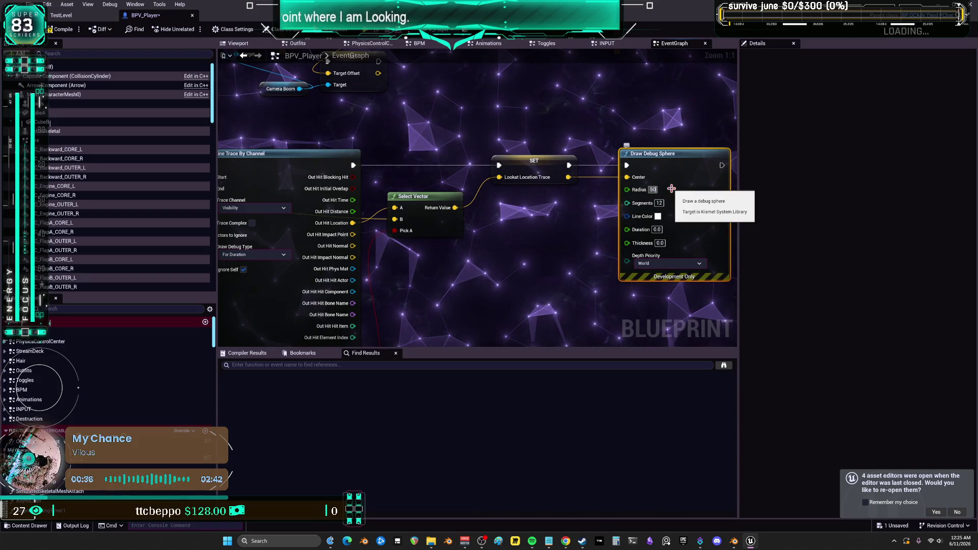
type("4")
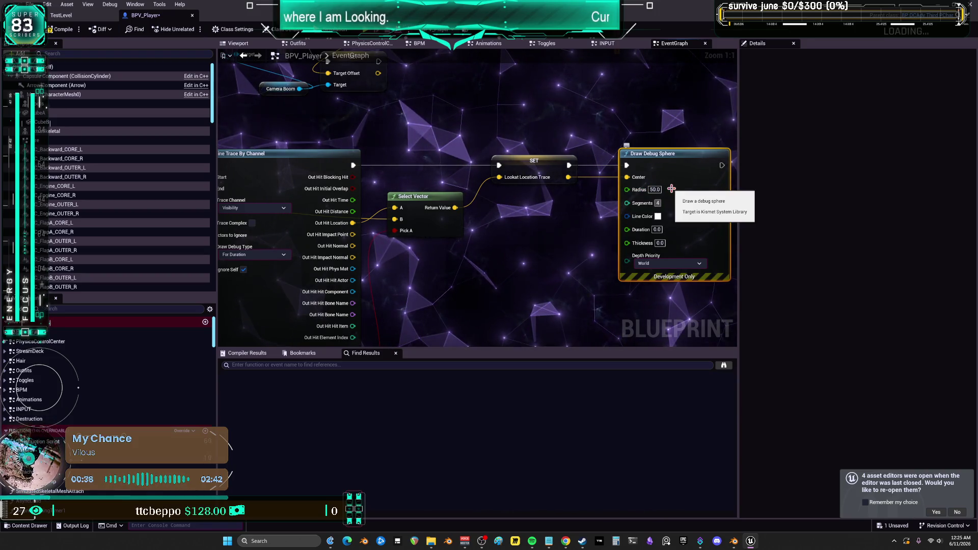
key("Tab")
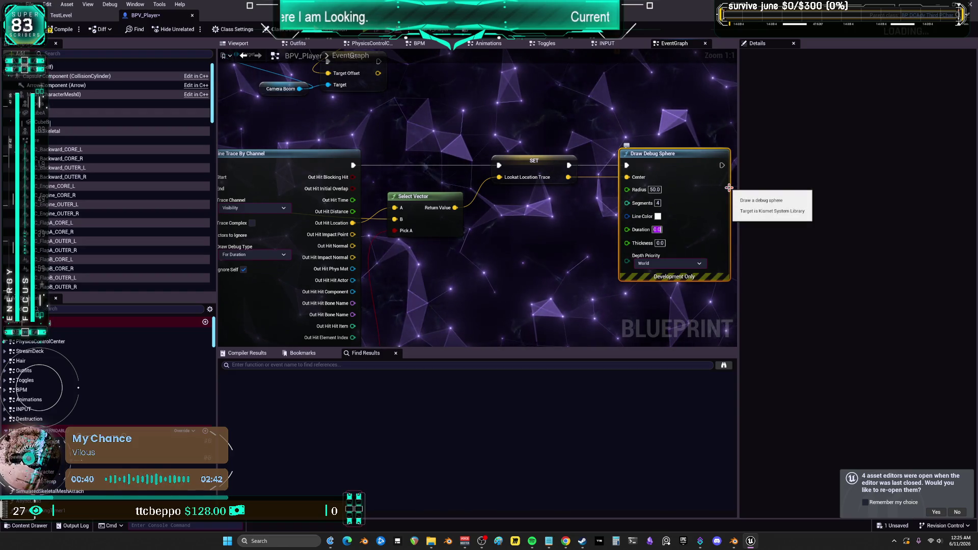
type("0.1")
key("Tab")
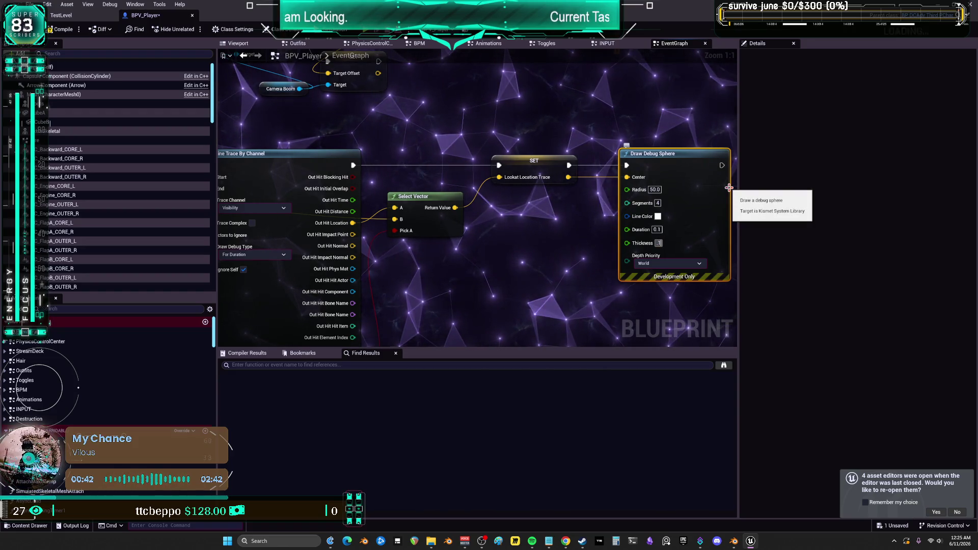
- Make the sphere's line colour bright green and save BPV_Player
left_click(579, 253)
left_click_drag(247, 260, 410, 251)
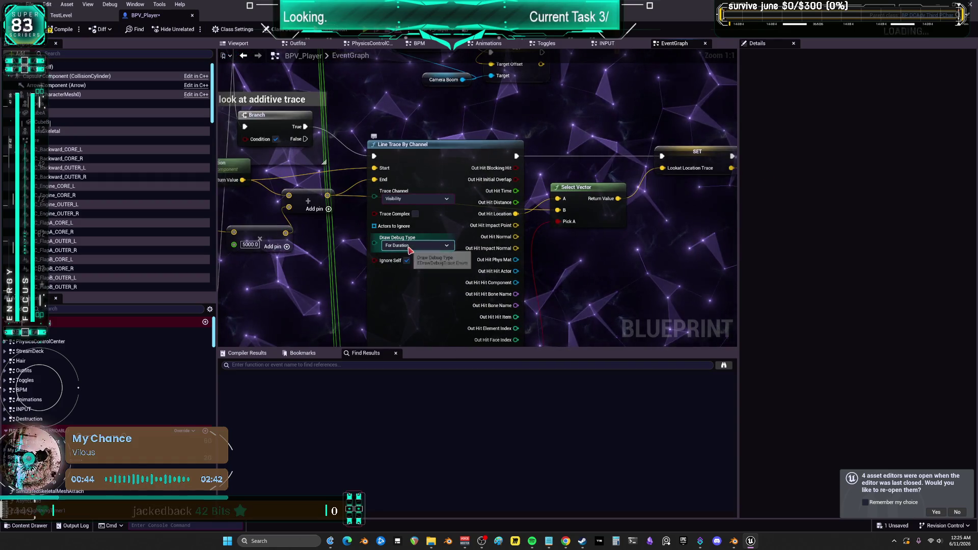
mouse_move(595, 262)
left_mouse_down()
mouse_move(447, 205)
mouse_move(481, 233)
left_mouse_up()
left_click(587, 179)
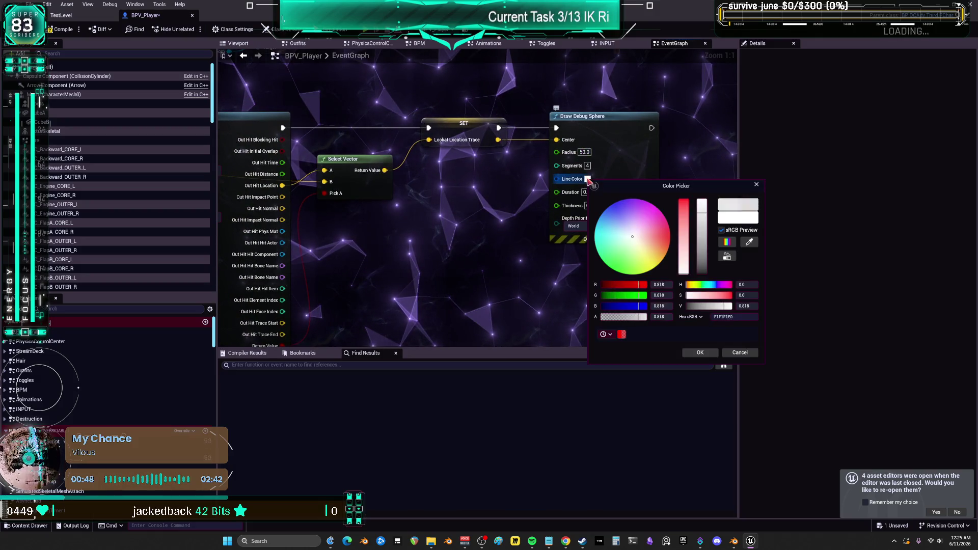
left_click_drag(640, 246, 616, 270)
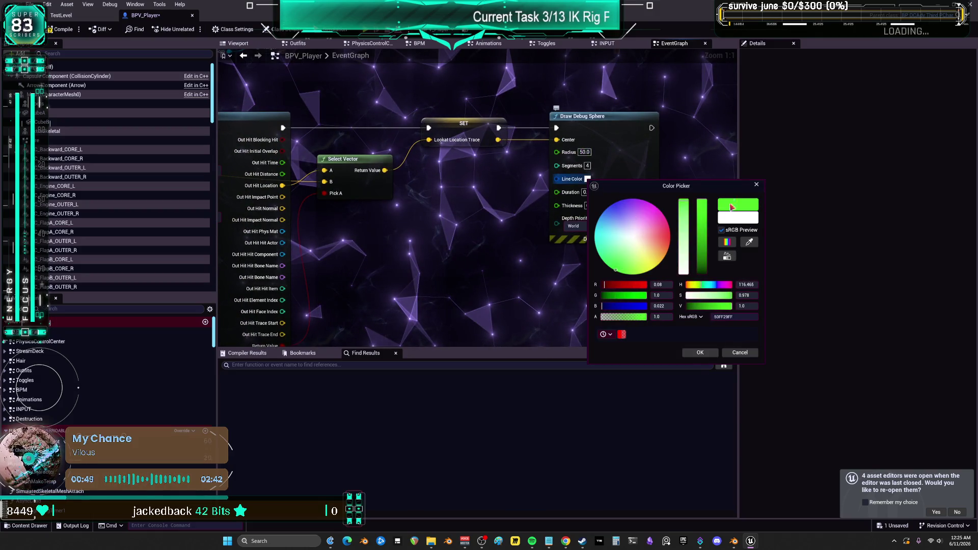
left_click(698, 355)
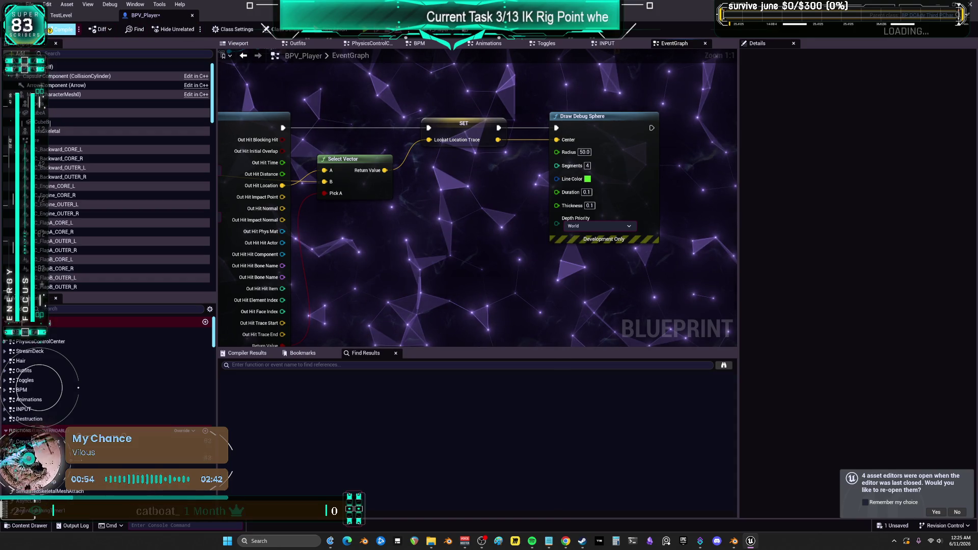
key("ctrl+s")
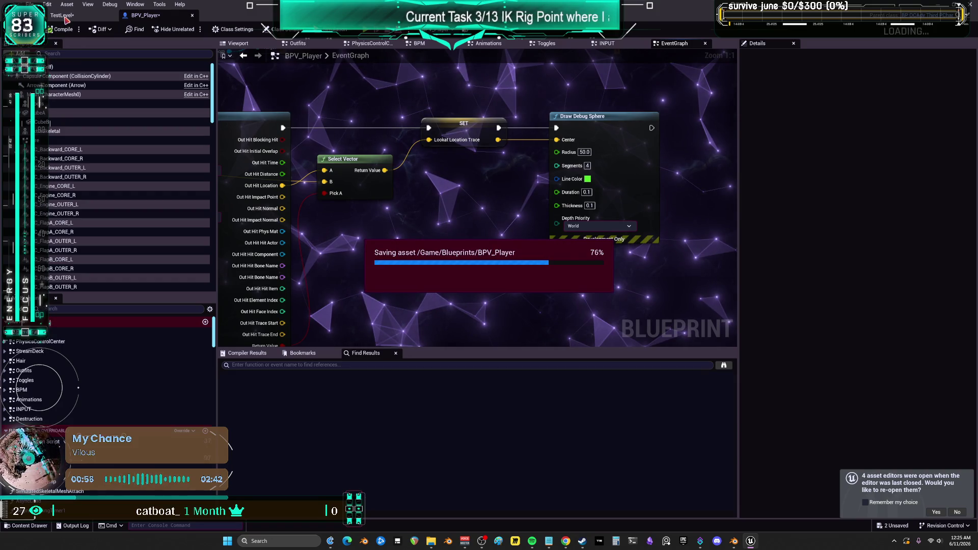
- Play TestLevel to watch the look-at trace debug lines, then stop and select BPV_Player
left_click(62, 16)
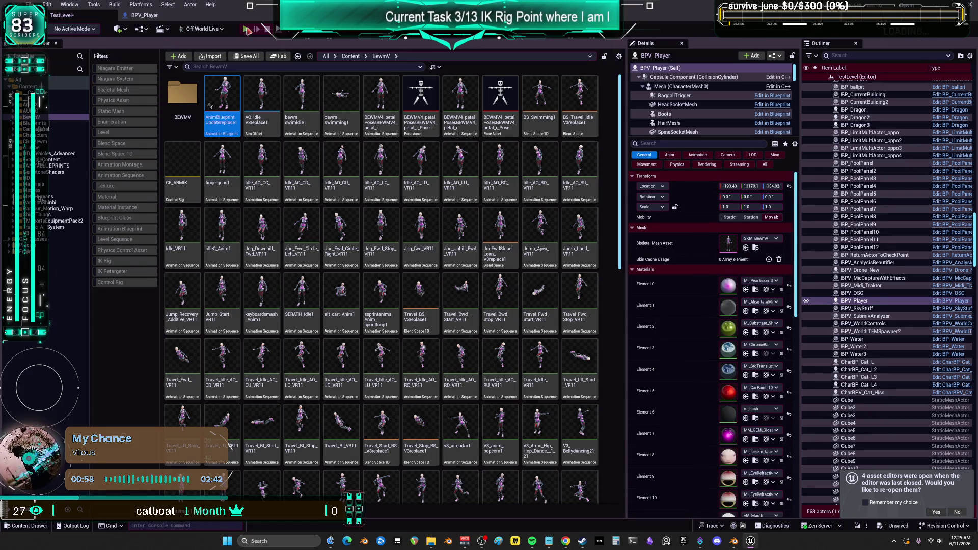
left_click(247, 30)
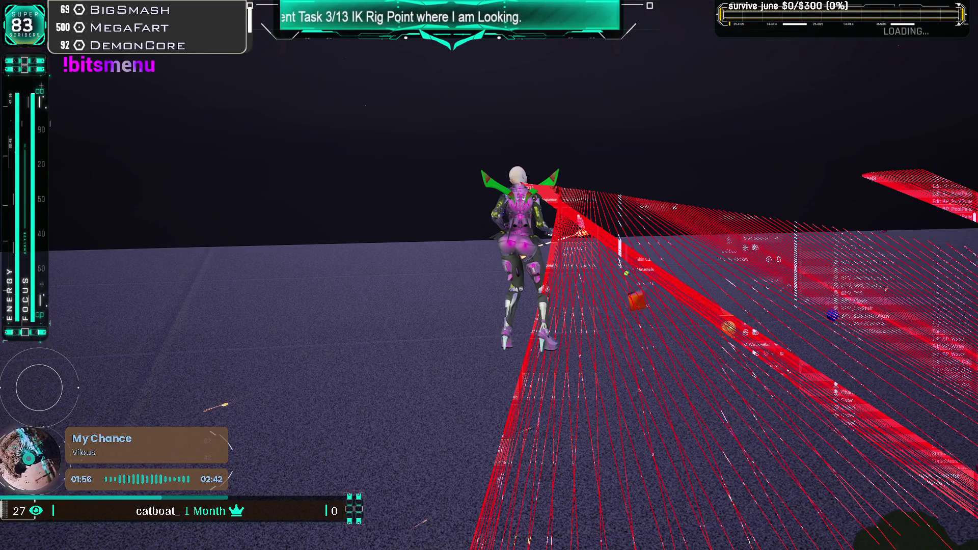
key("Escape")
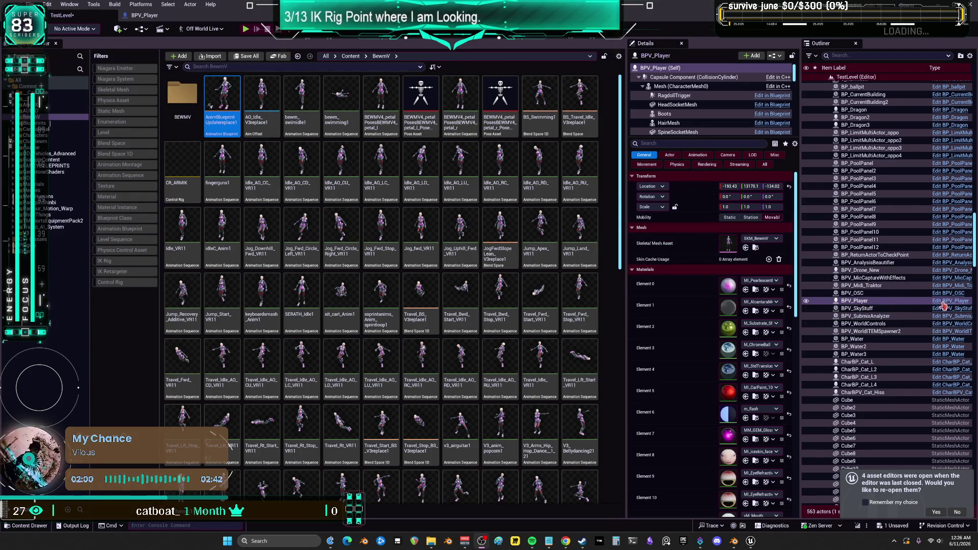
left_click(925, 304)
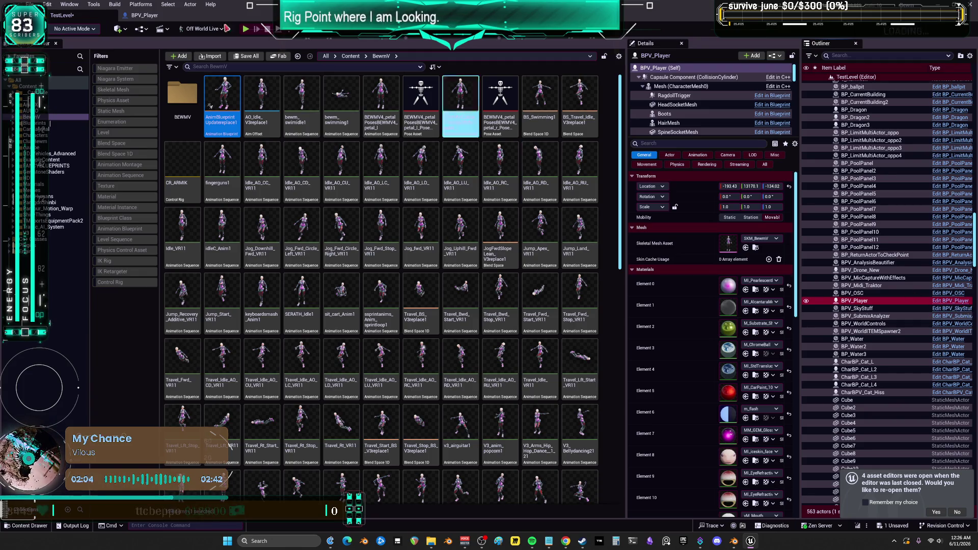
- Open the character mesh's animation blueprint and its HALFBodyLooping state machine
left_click(674, 88)
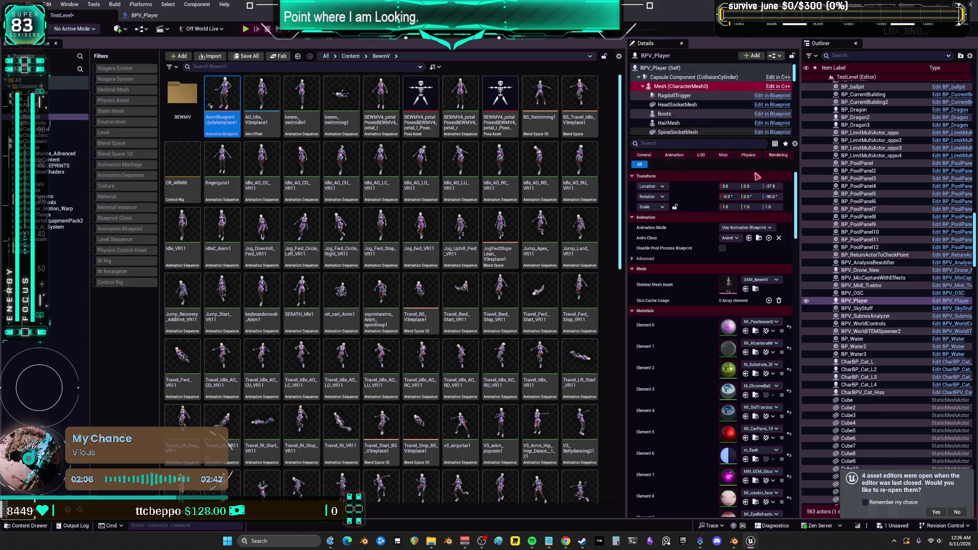
double_click(207, 81)
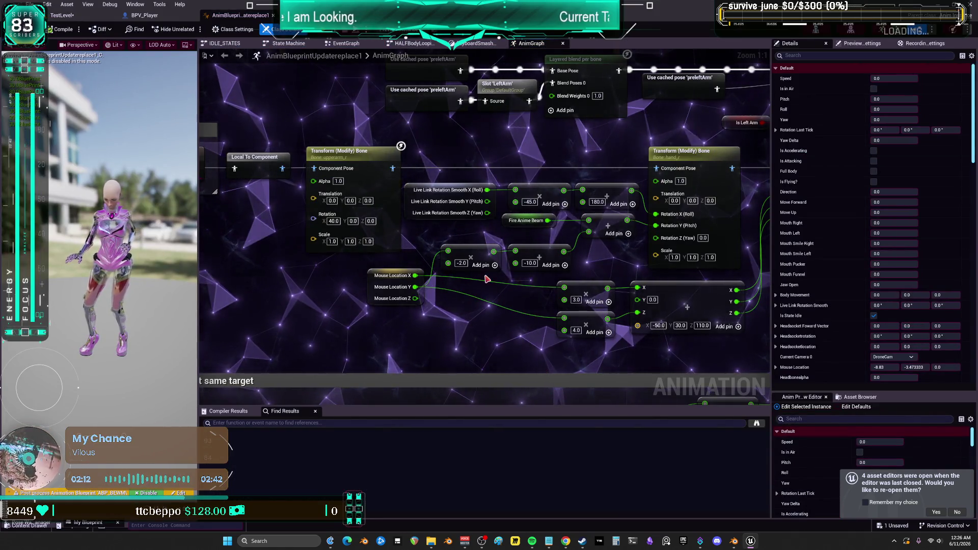
scroll(453, 256, "down", 5)
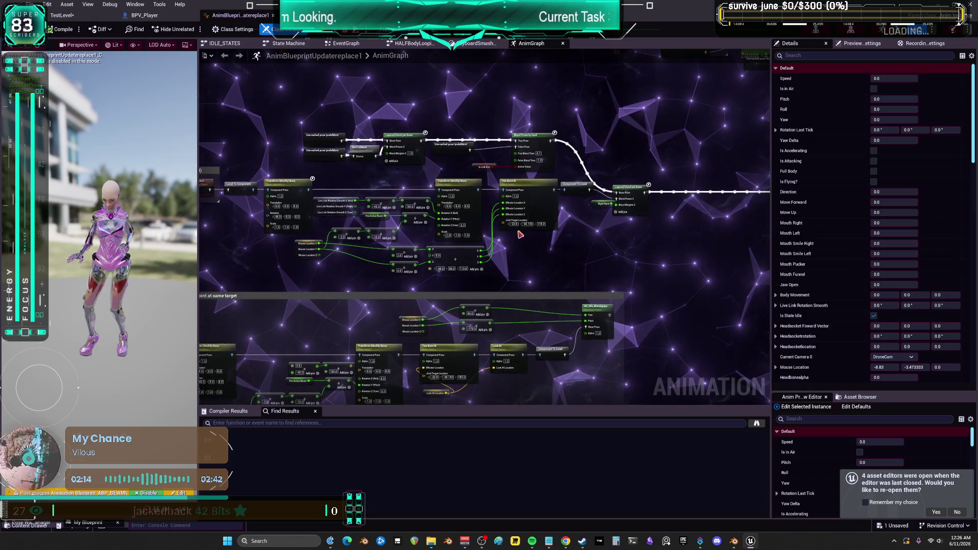
mouse_move(453, 256)
left_mouse_down()
mouse_move(401, 314)
mouse_move(489, 224)
left_mouse_up()
scroll(507, 213, "up", 3)
left_click(449, 268)
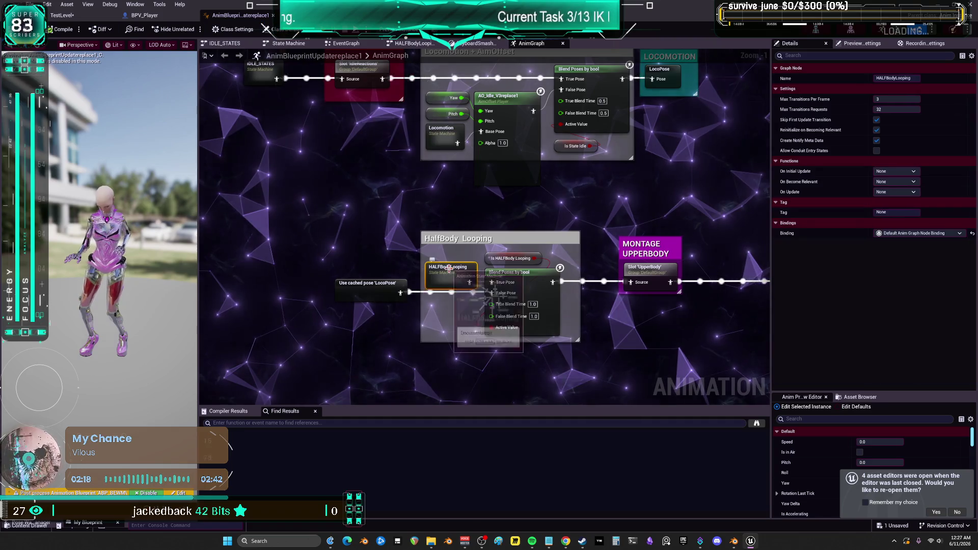
double_click(449, 268)
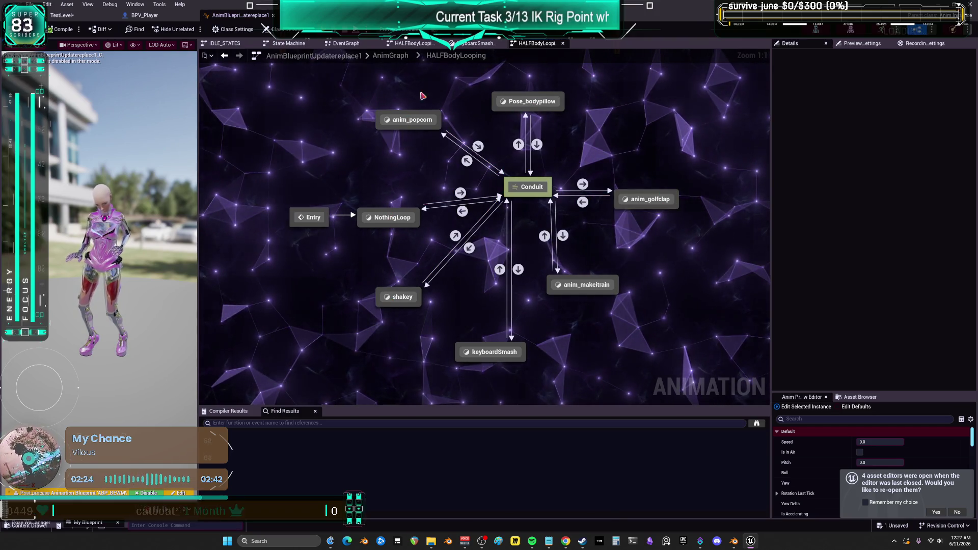
- Return to the parent AnimGraph, inspect the Two Bone IK nodes, and enter the flying state machine
key("alt+Left")
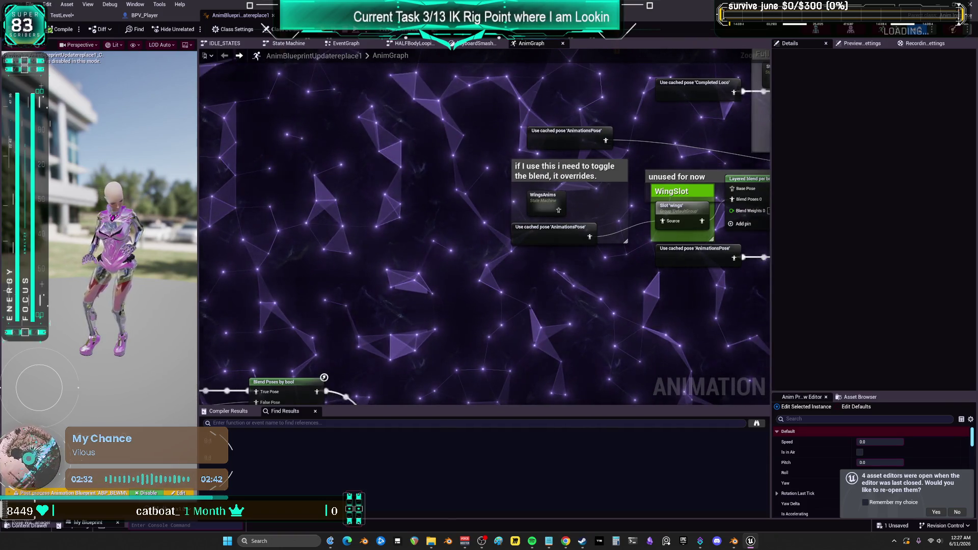
mouse_move(493, 305)
left_mouse_down()
mouse_move(584, 210)
mouse_move(568, 121)
left_mouse_up()
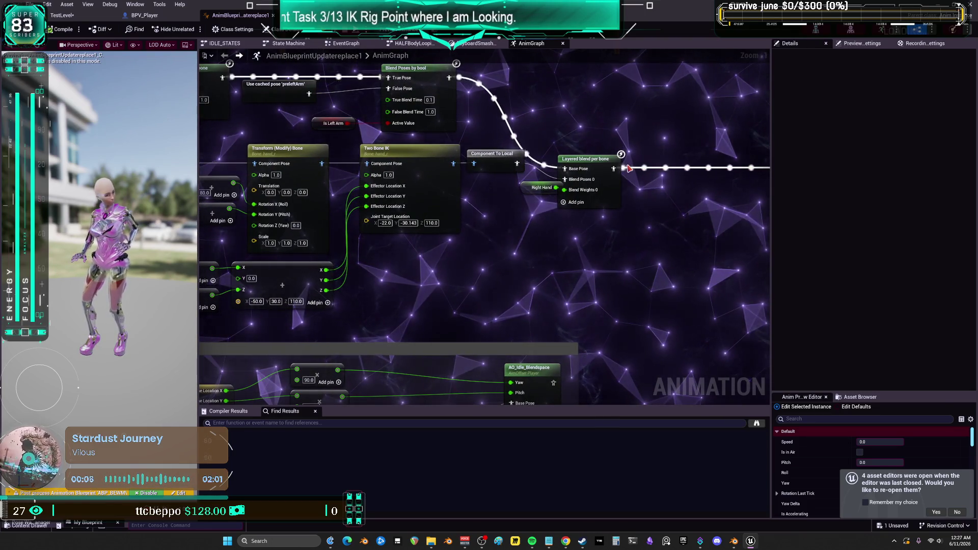
scroll(630, 169, "down", 4)
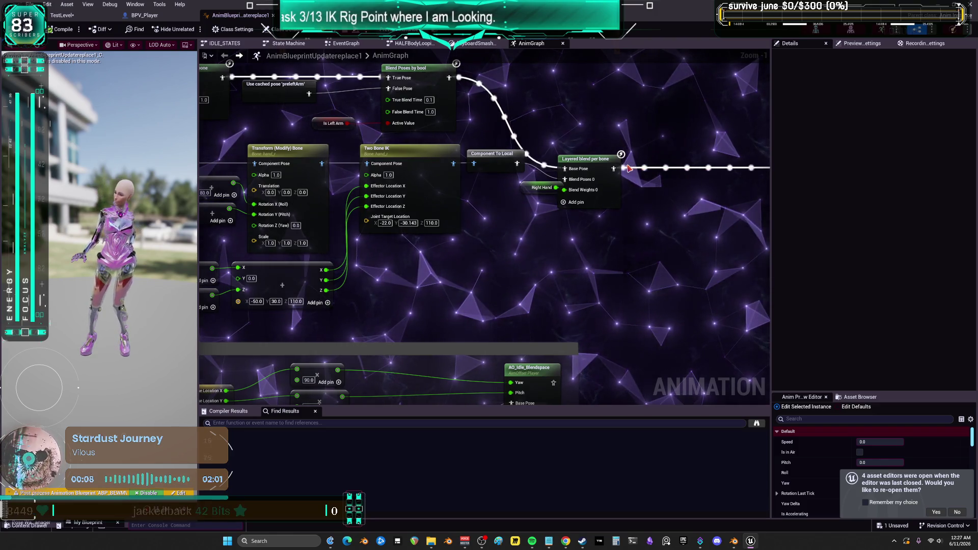
scroll(468, 227, "up", 2)
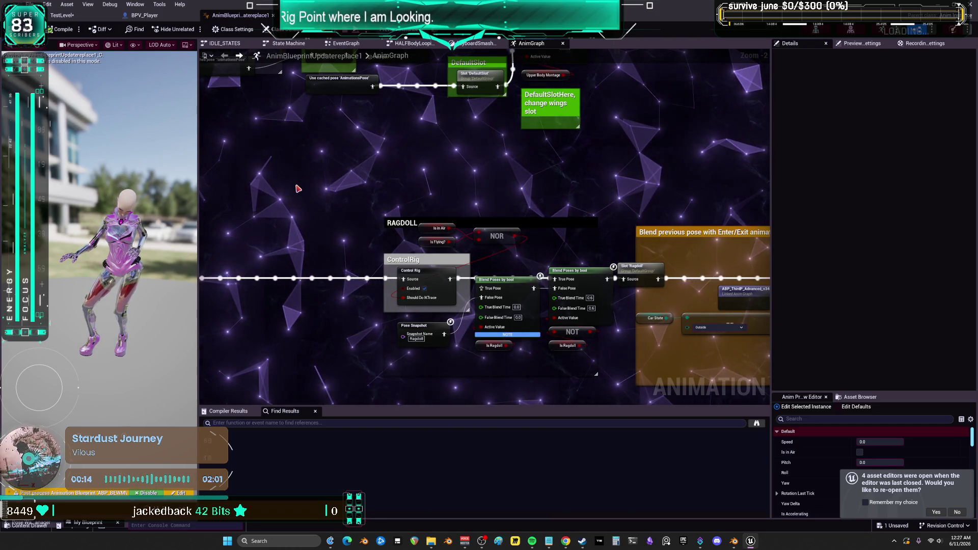
scroll(567, 247, "down", 2)
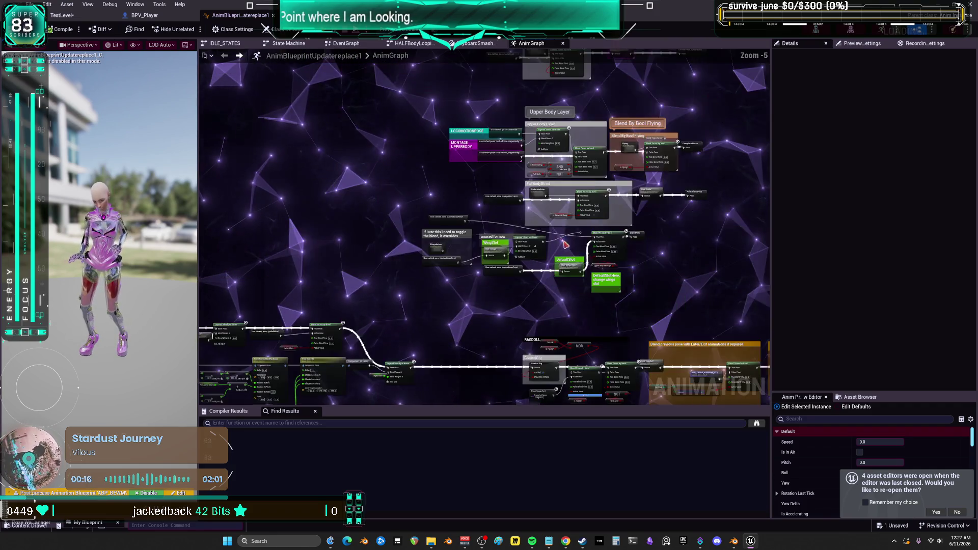
double_click(713, 175)
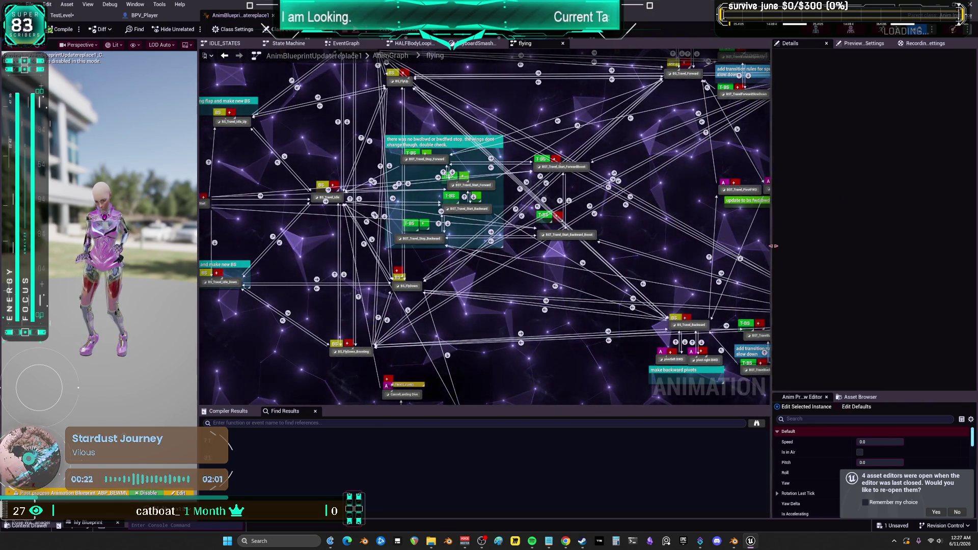
- Widen the graph area by dragging the Details panel splitter to the right
left_click_drag(772, 247, 909, 247)
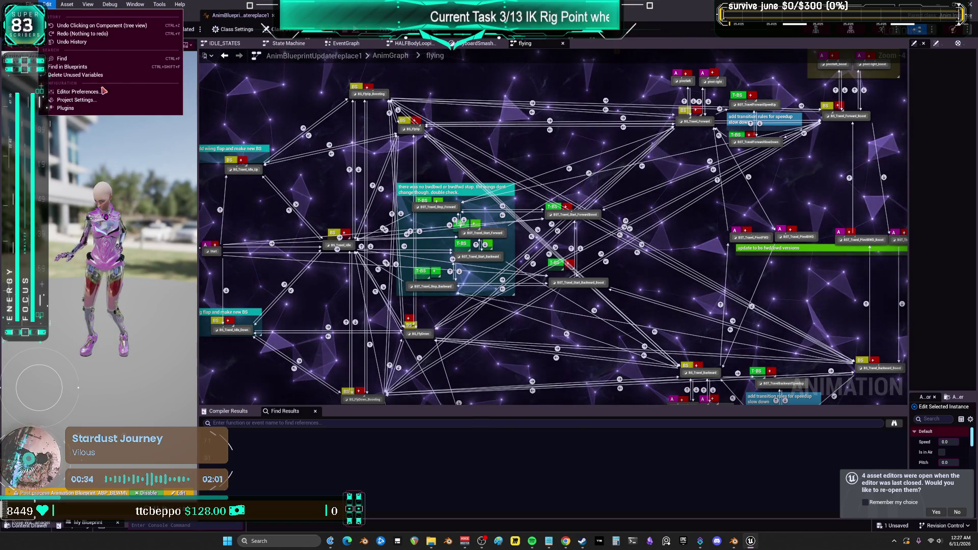
- In Editor Preferences, set the Graphs Background Brush image to BPbackground
left_click(99, 104)
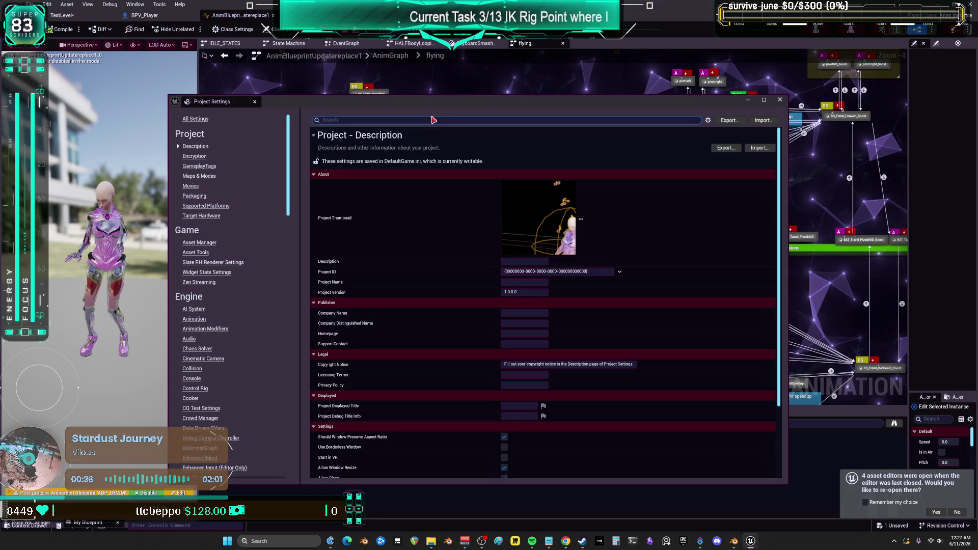
left_click(780, 99)
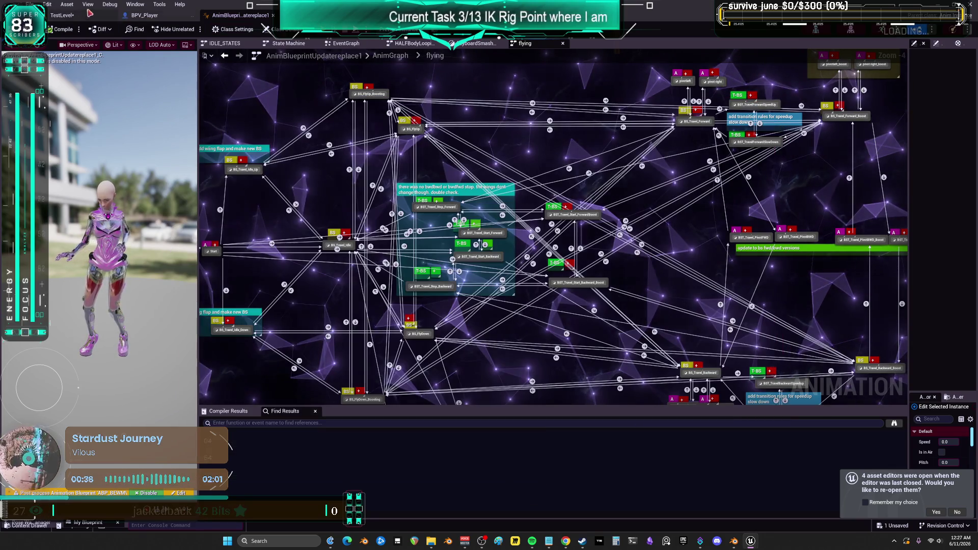
left_click(47, 4)
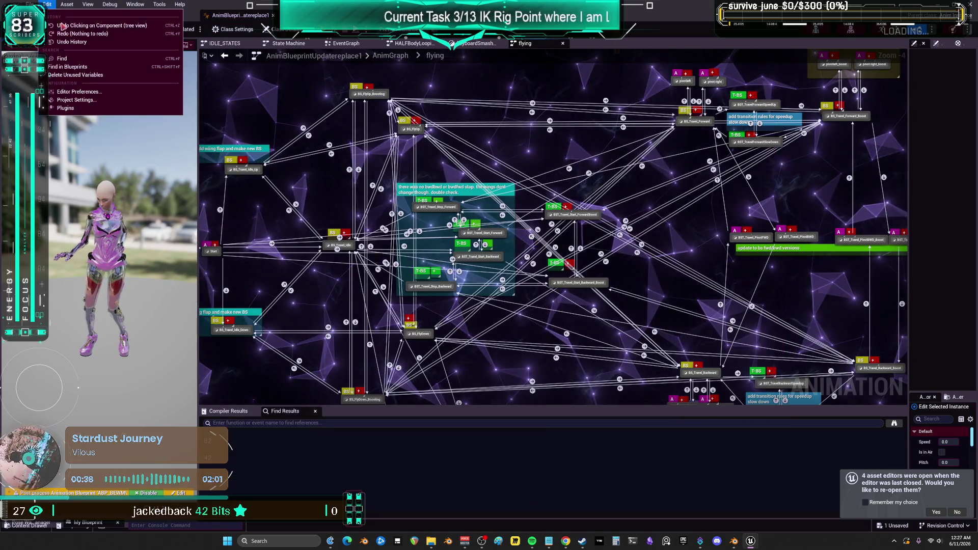
left_click(94, 102)
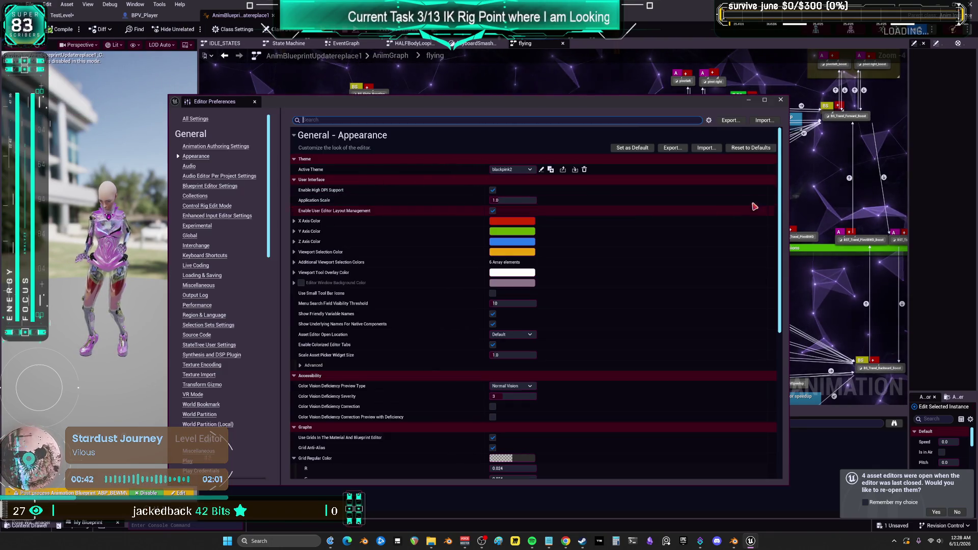
scroll(739, 281, "down", 5)
scroll(578, 306, "down", 2)
left_click(578, 370)
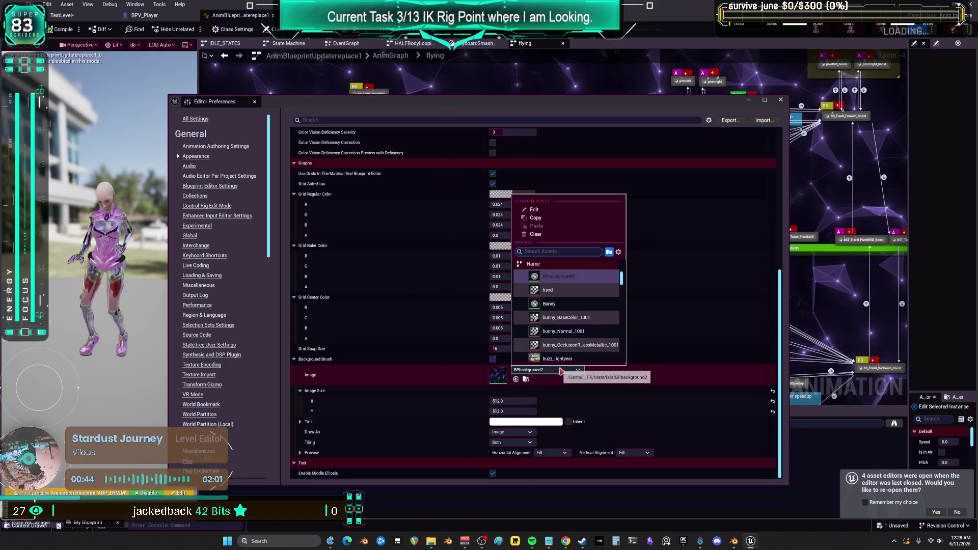
left_click(577, 280)
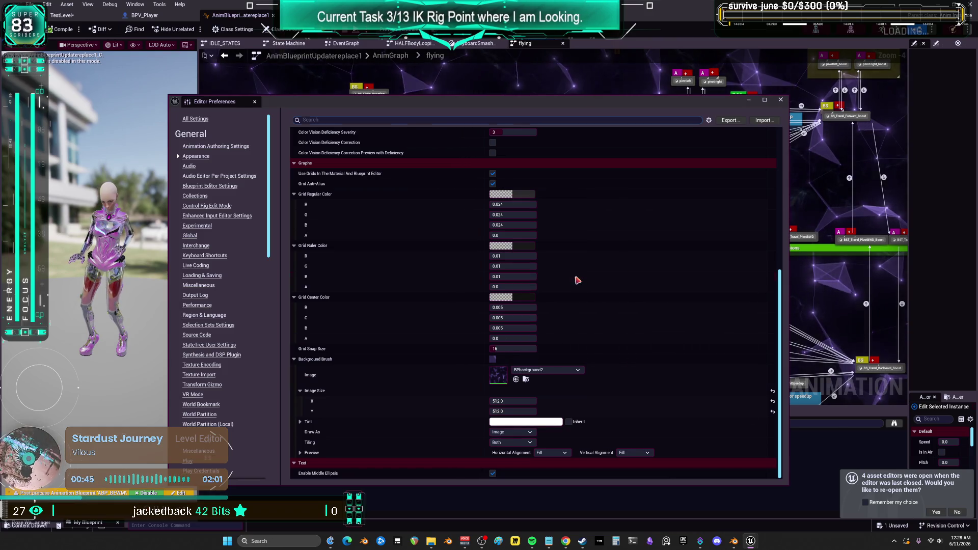
left_click(783, 100)
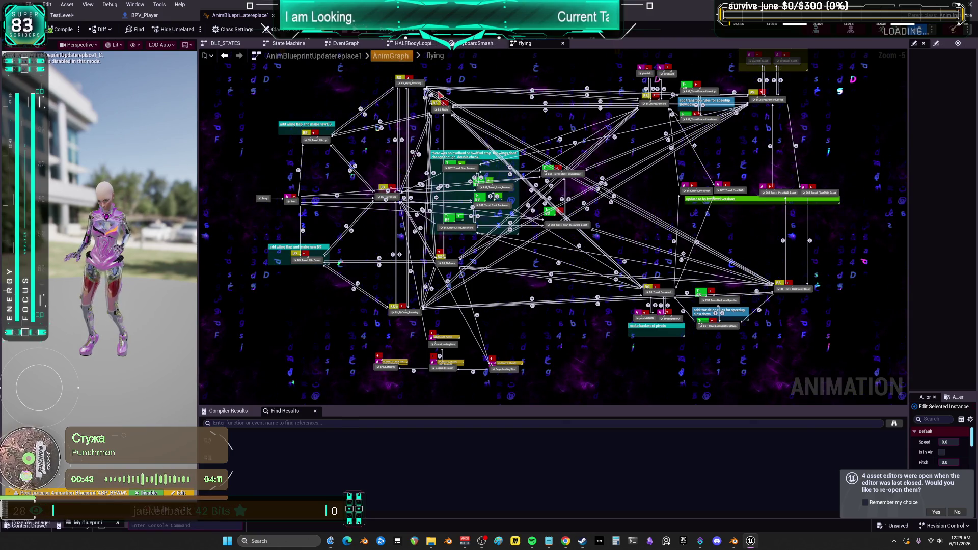
- Go back to the main AnimGraph and locate the anim blueprint asset with Ctrl+B
left_click(391, 56)
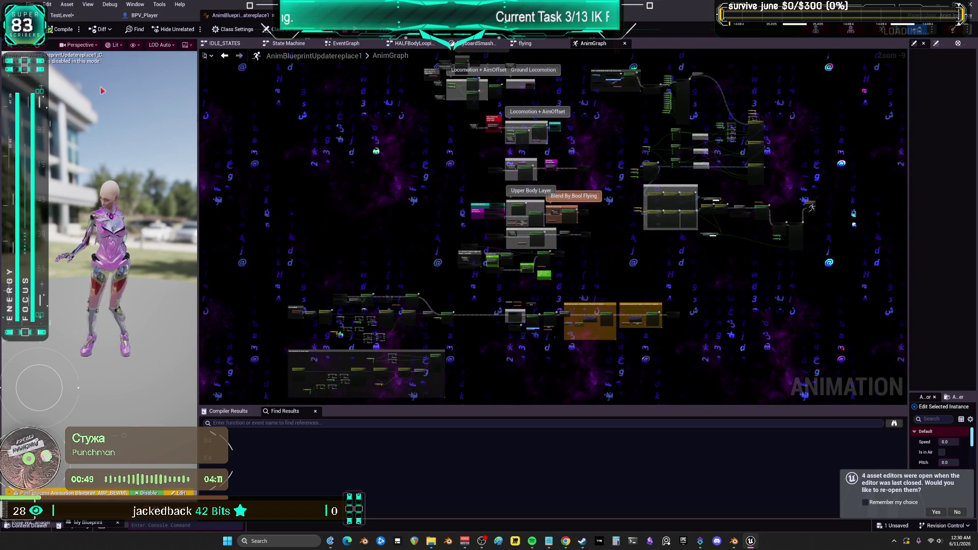
key("ctrl+b")
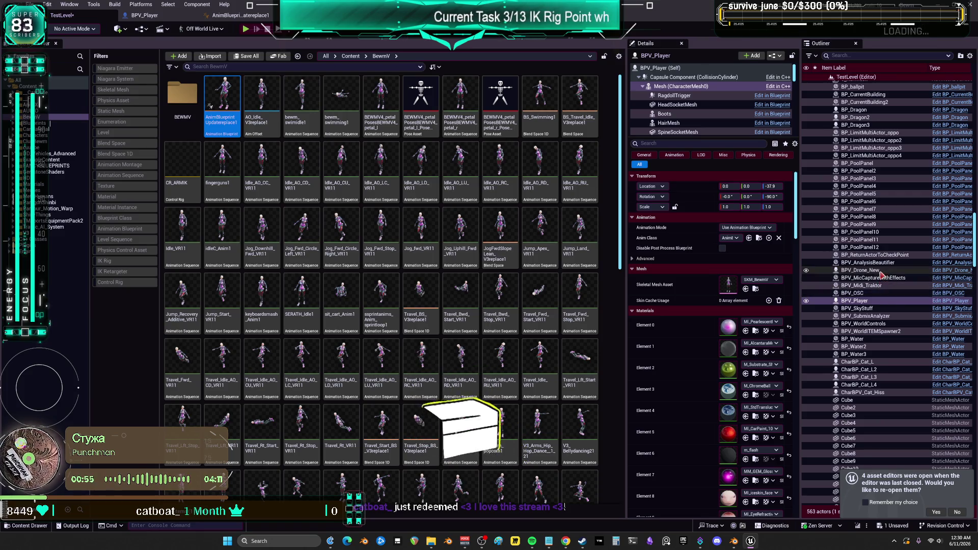
- Search BPV_Player for 'anime' and jump to the Animebeeaam setter in the Toggles graph
left_click(143, 16)
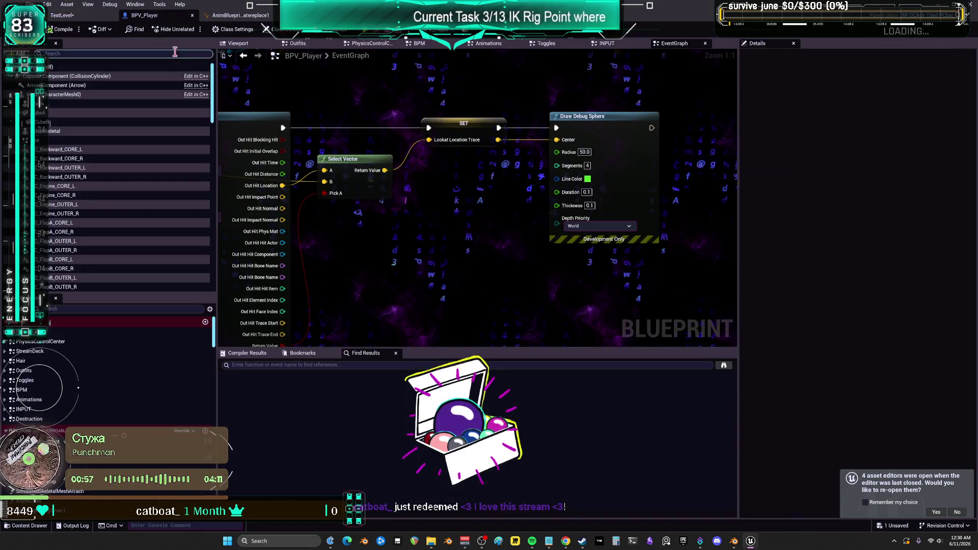
type("anime")
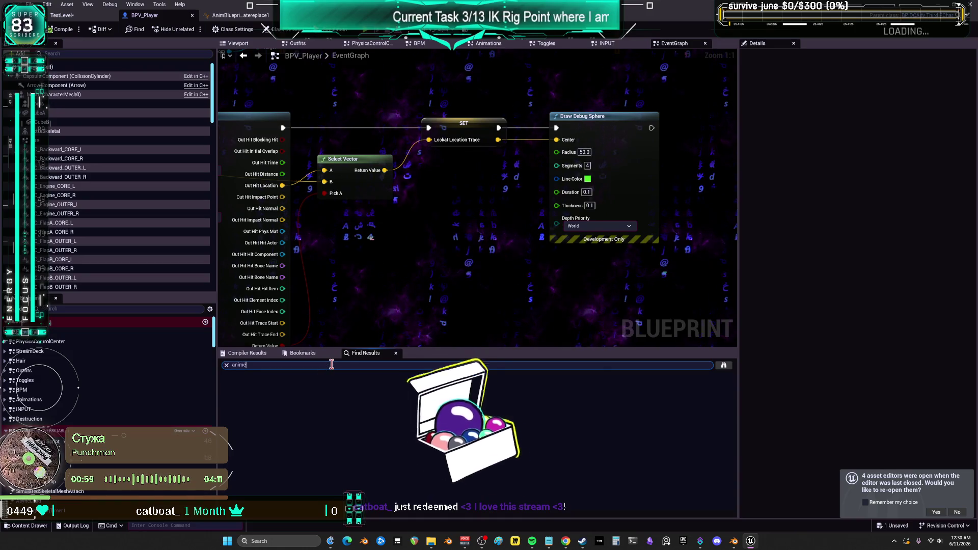
key("Return")
scroll(296, 433, "down", 1)
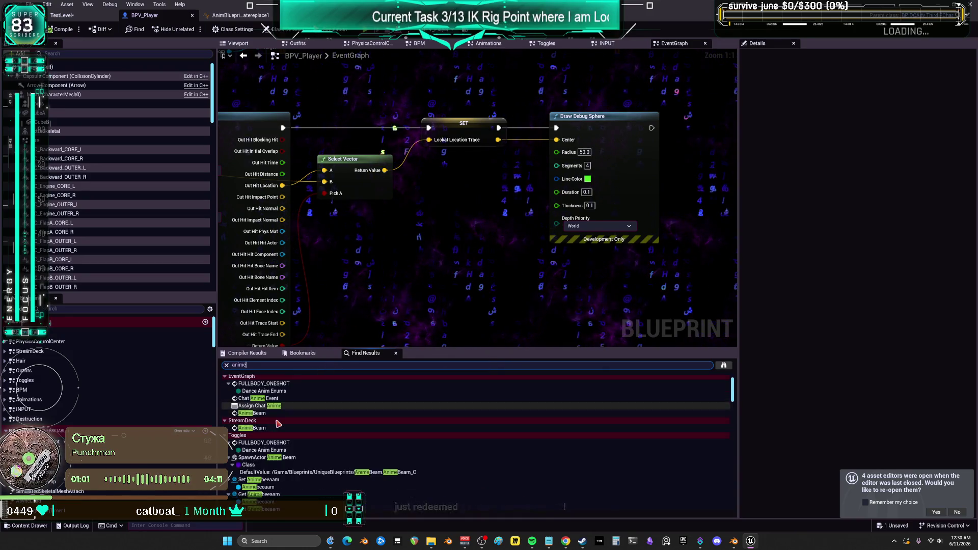
left_click(259, 487)
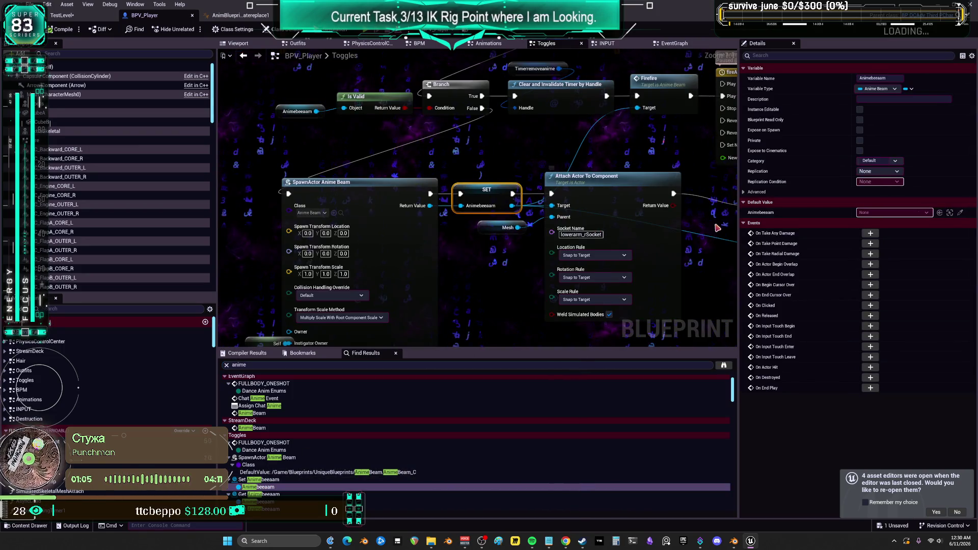
- Pan the Toggles graph from the arm animation toggle ON comment to the OFF area
left_click_drag(738, 233, 912, 240)
mouse_move(828, 186)
left_mouse_down()
mouse_move(703, 187)
mouse_move(768, 199)
mouse_move(679, 136)
mouse_move(686, 204)
mouse_move(683, 166)
left_mouse_up()
left_click_drag(799, 144, 741, 152)
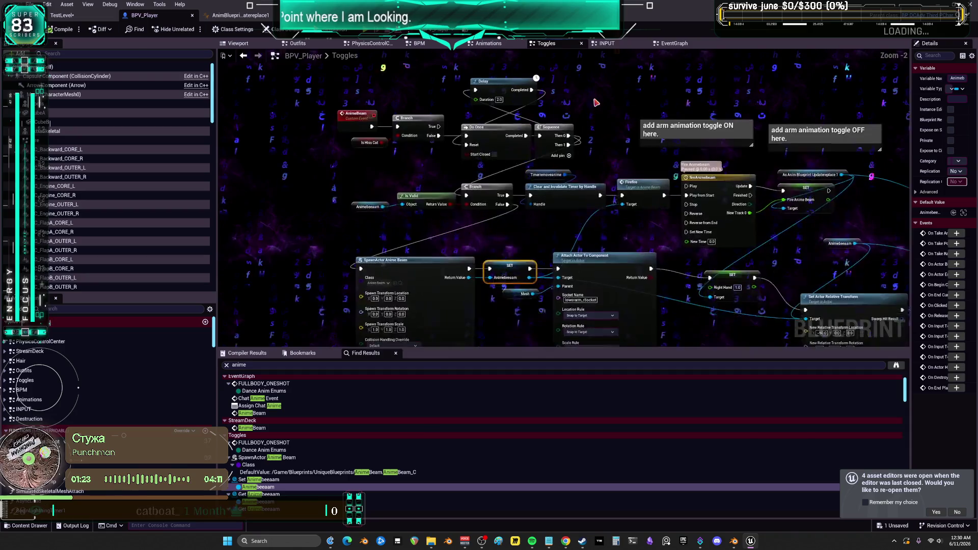
left_click(742, 133)
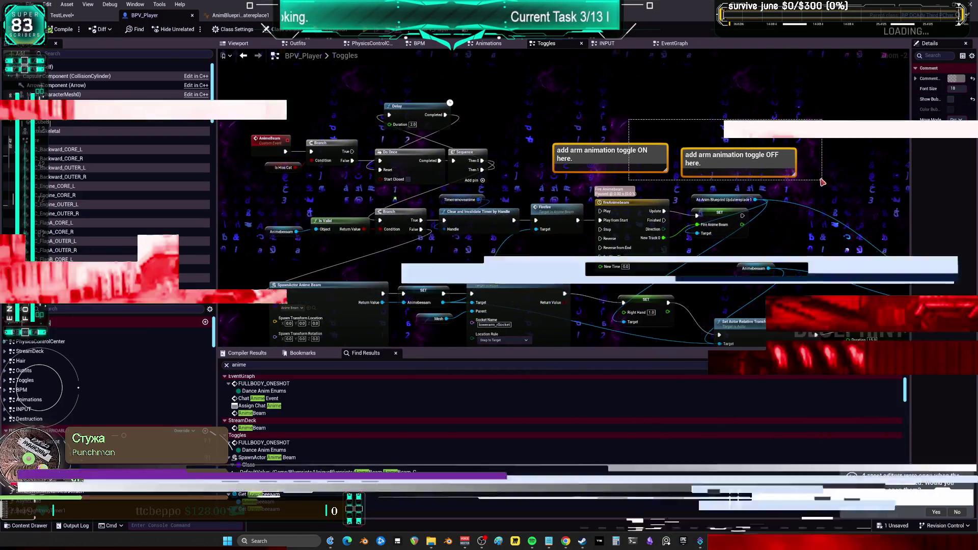
left_click(793, 131)
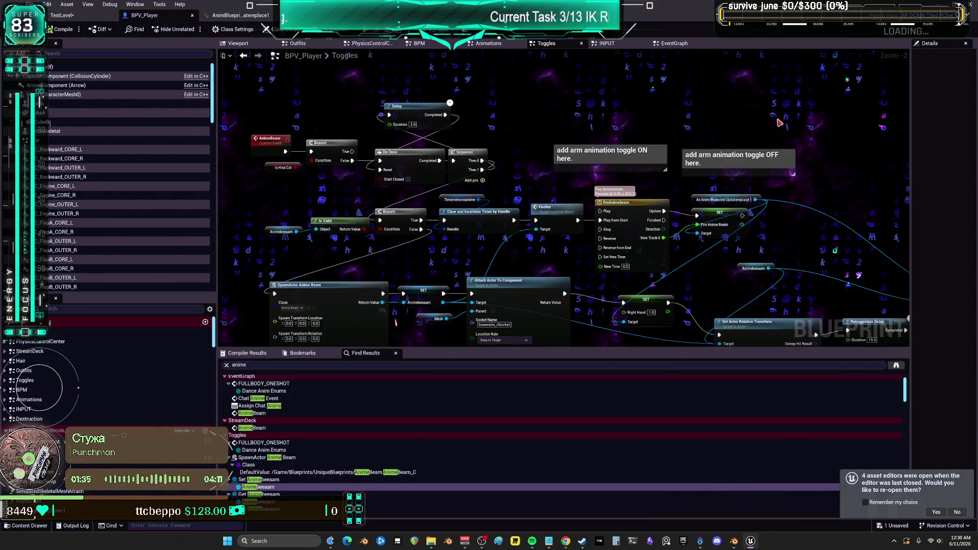
left_click_drag(828, 178, 817, 169)
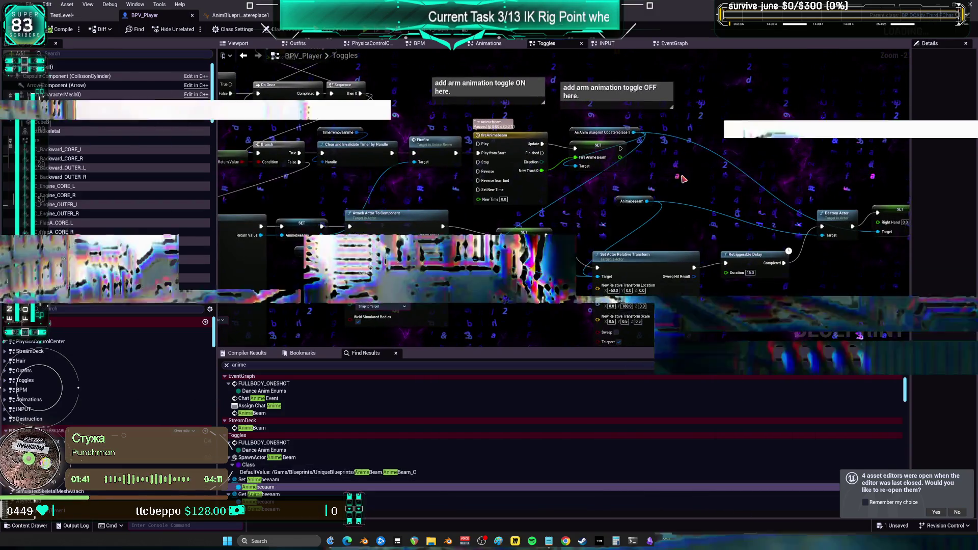
left_click_drag(464, 293, 646, 132)
- Align the SET Fire Anime Beam node with the timeline's New Track 0 output
left_click(637, 132)
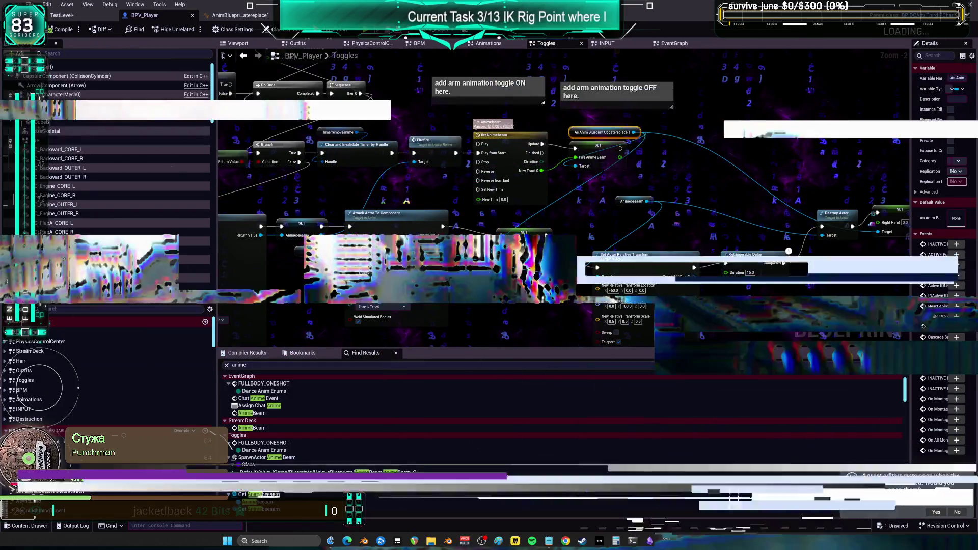
left_click_drag(413, 63, 407, 57)
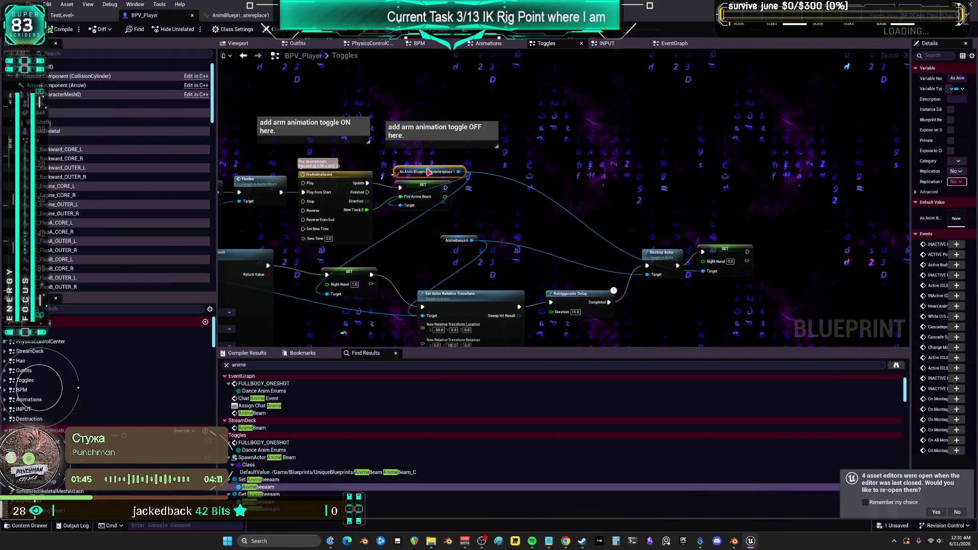
mouse_move(423, 185)
left_mouse_down()
mouse_move(497, 198)
mouse_move(429, 163)
left_mouse_up()
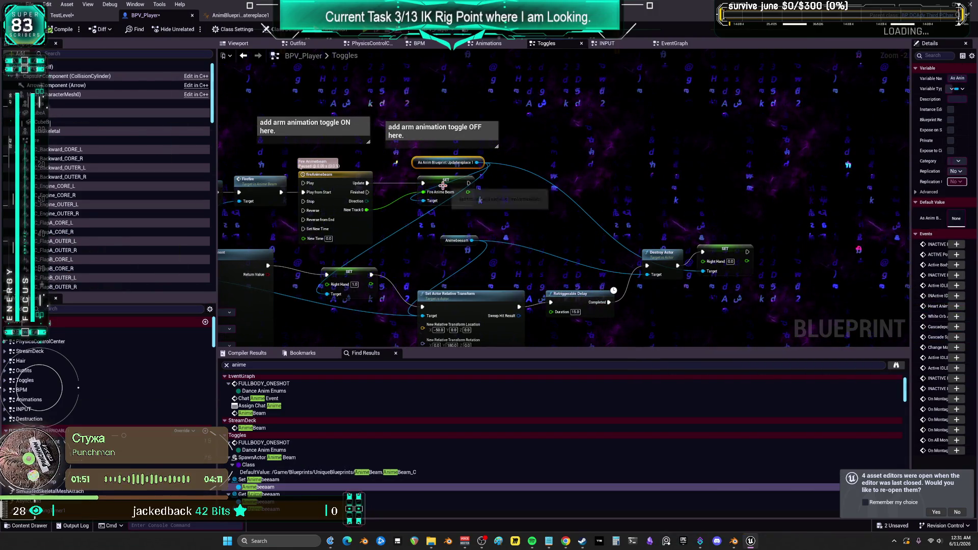
left_click(311, 174)
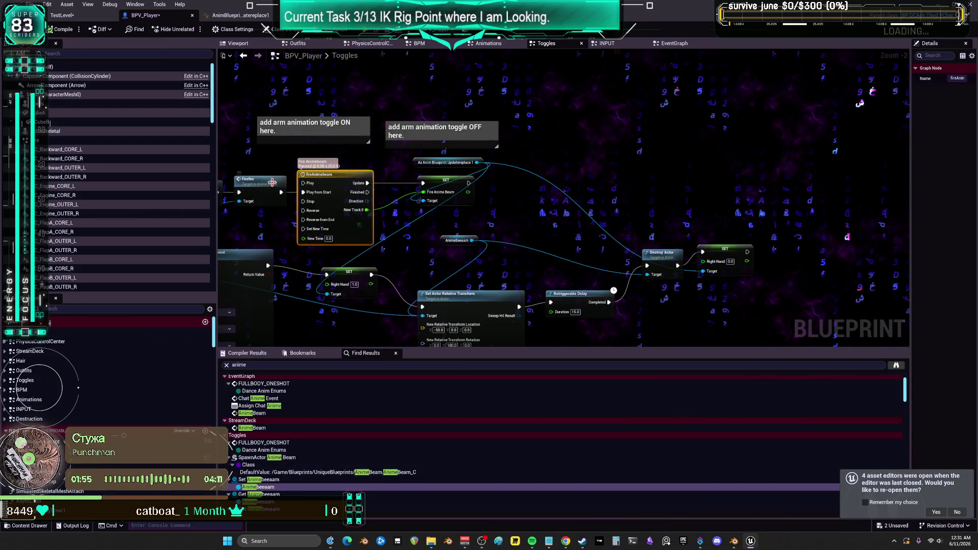
left_click(273, 183)
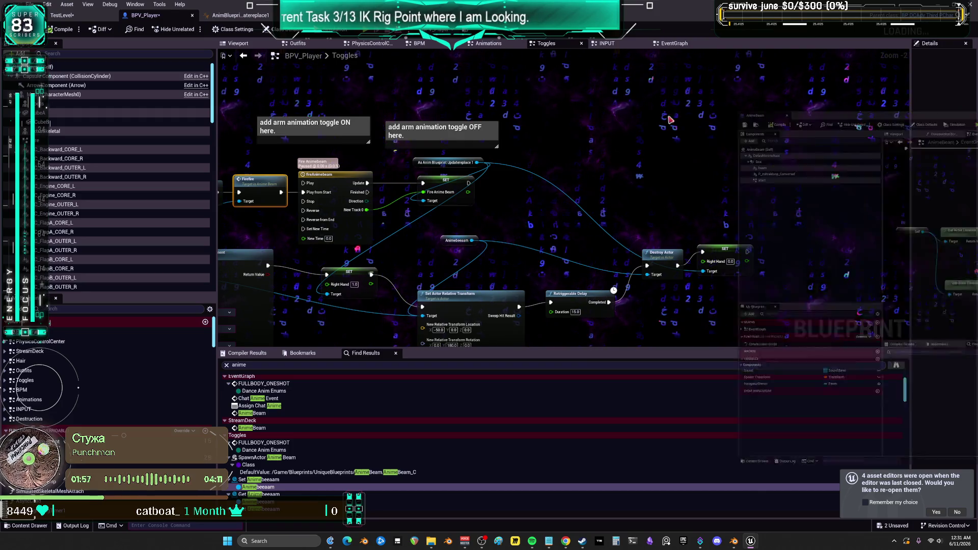
- Reposition the Instigator Owner, GET and Random Integer nodes near Random Float in Range
scroll(626, 226, "down", 3)
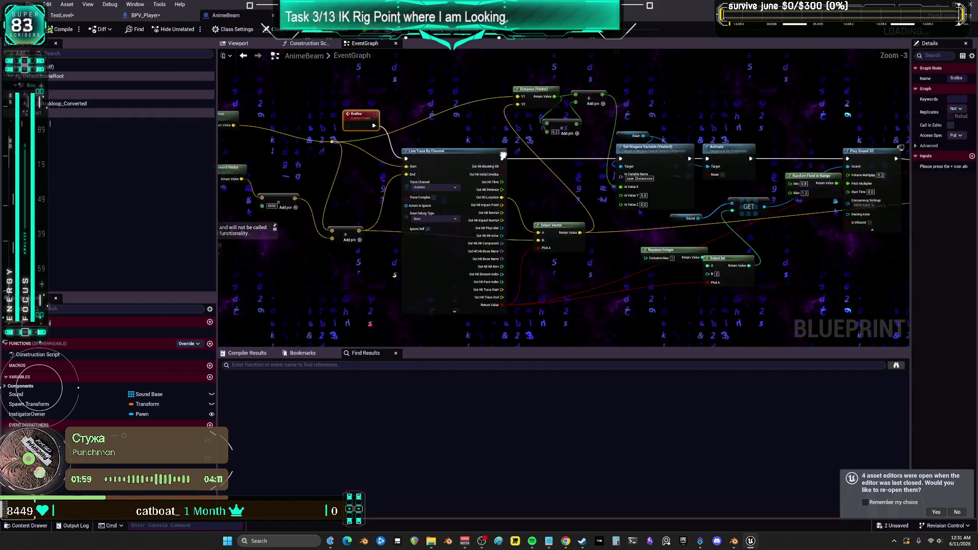
scroll(703, 276, "up", 5)
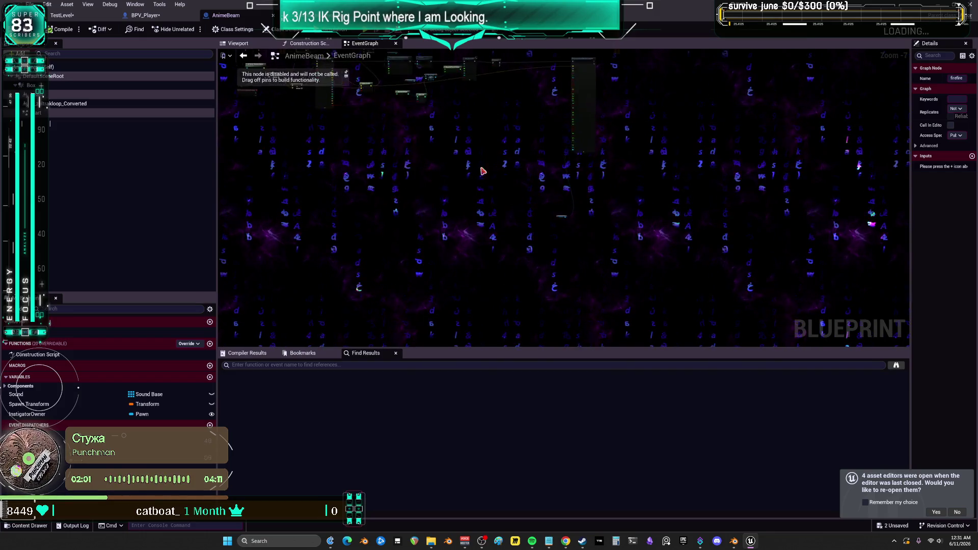
mouse_move(653, 305)
left_mouse_down()
mouse_move(653, 273)
mouse_move(570, 238)
left_mouse_up()
left_click_drag(566, 109, 568, 178)
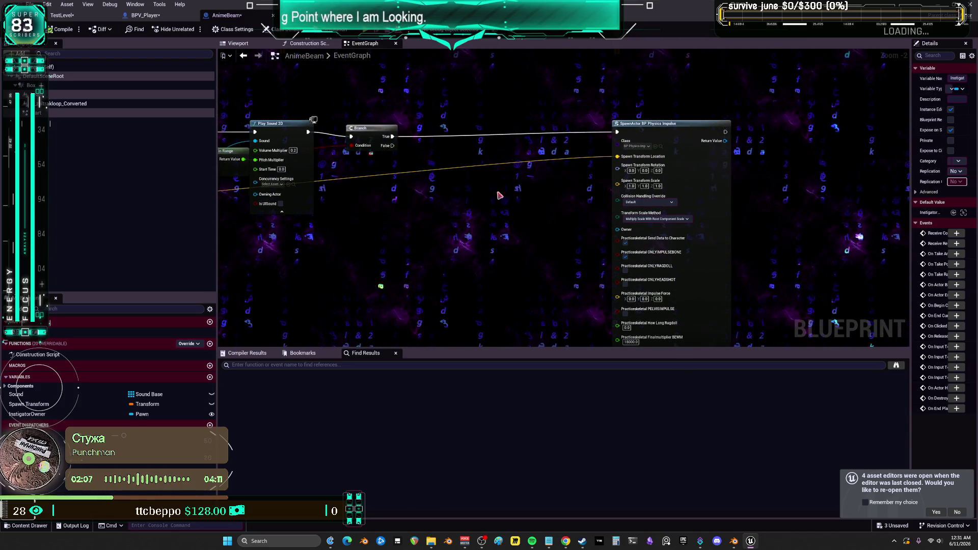
scroll(622, 234, "up", 2)
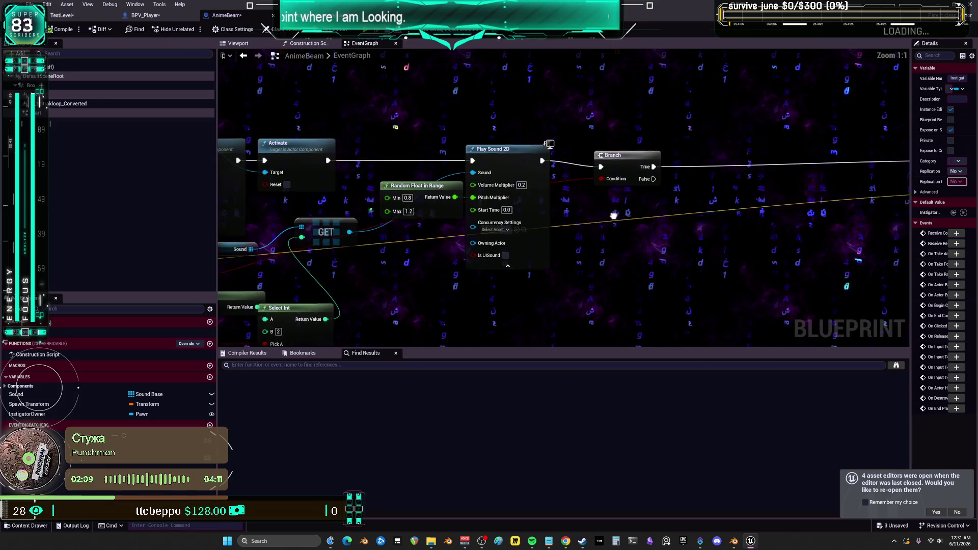
left_click(609, 158)
left_click_drag(444, 215, 569, 262)
left_click_drag(578, 191, 590, 204)
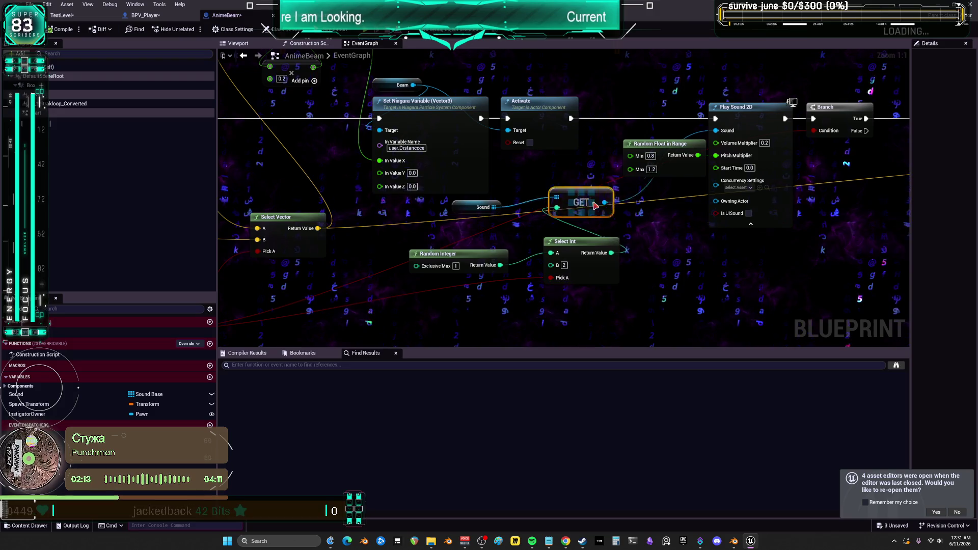
left_click_drag(654, 200, 633, 233)
left_click_drag(459, 254, 572, 210)
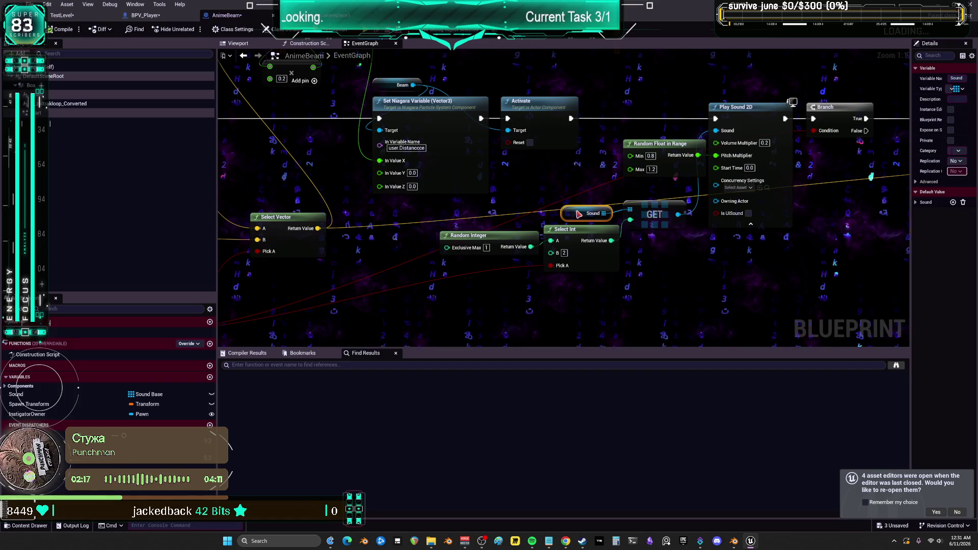
- Shift the SpawnActor BP Physics Impulse and Distance (Vector) nodes left beside the line trace
left_click_drag(267, 304, 503, 276)
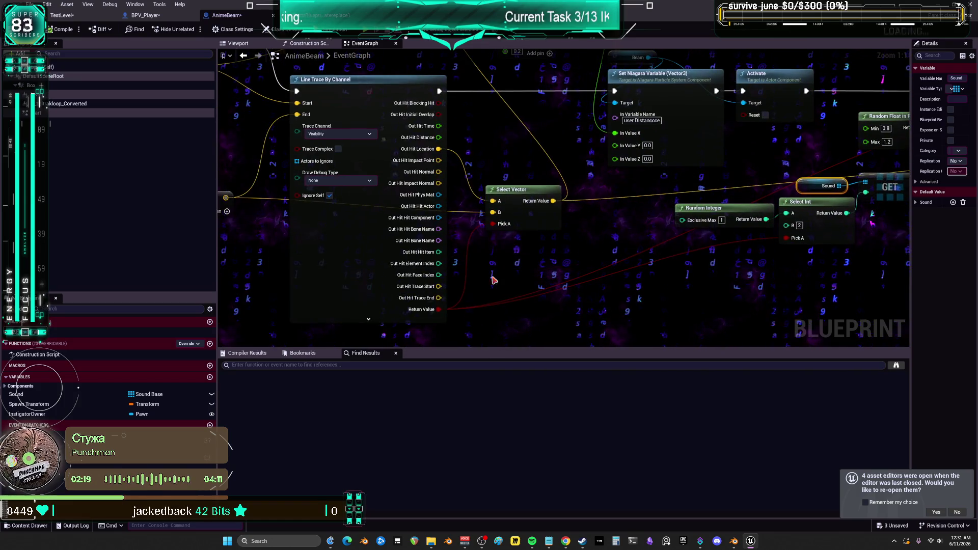
left_click_drag(525, 193, 279, 230)
scroll(496, 193, "down", 2)
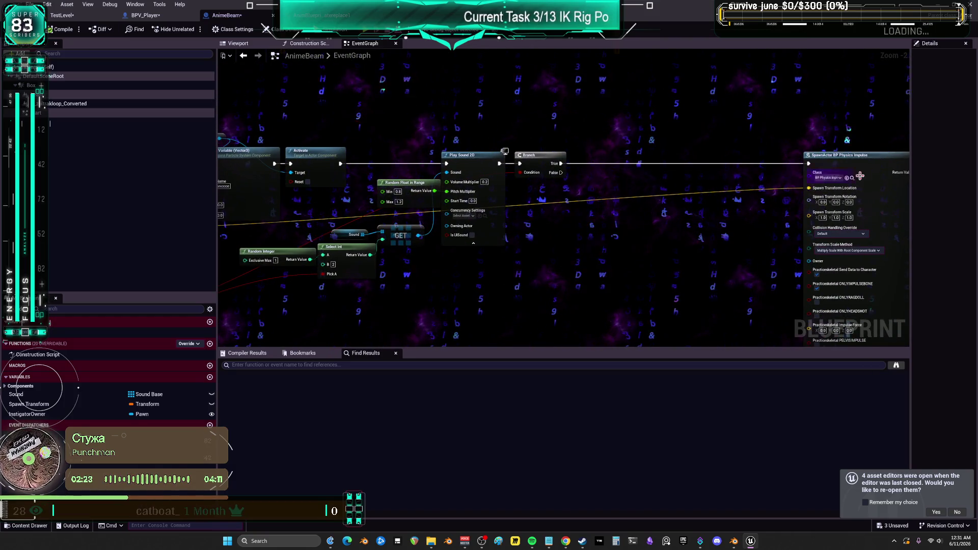
left_click_drag(889, 171, 665, 167)
mouse_move(349, 286)
left_mouse_down()
mouse_move(443, 265)
mouse_move(481, 161)
left_mouse_up()
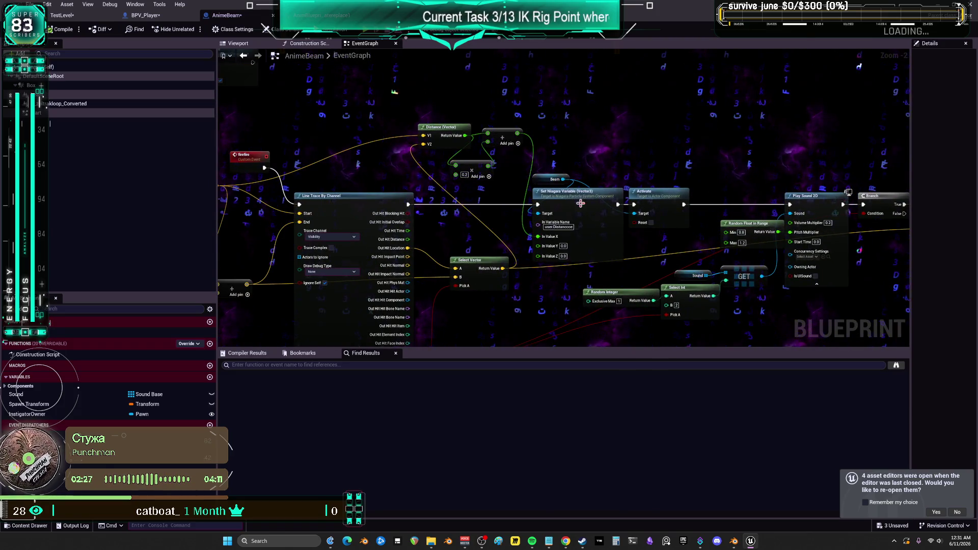
scroll(583, 217, "up", 2)
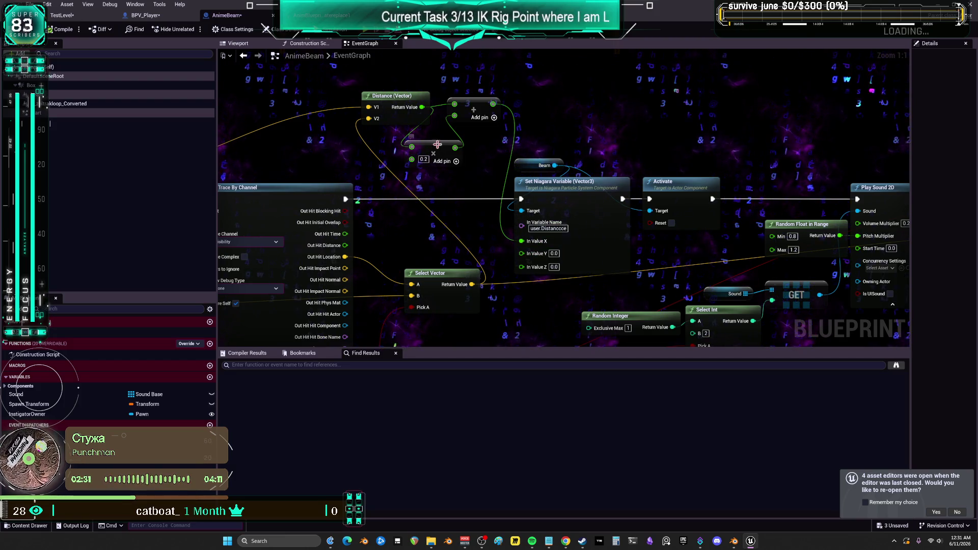
left_click_drag(412, 96, 368, 96)
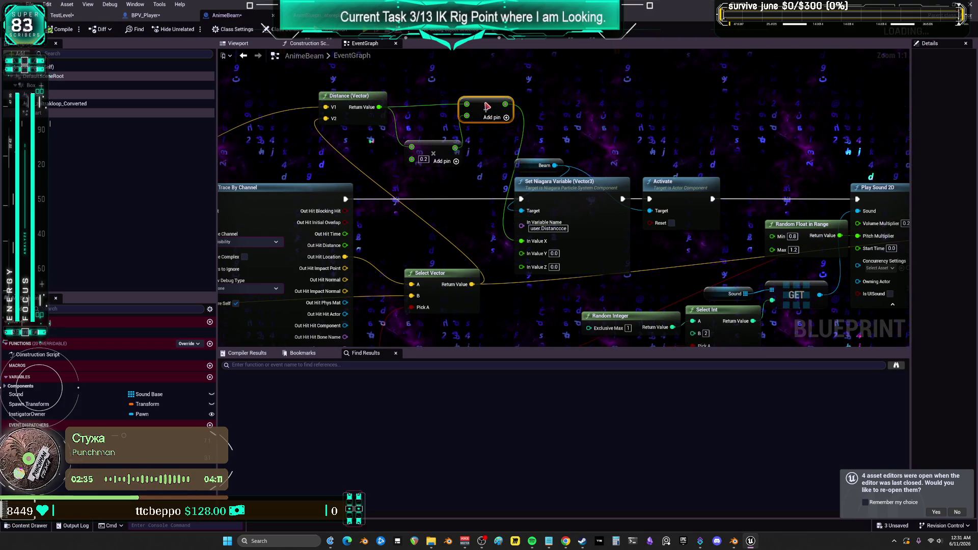
left_click_drag(398, 118, 785, 83)
left_click_drag(531, 142, 610, 161)
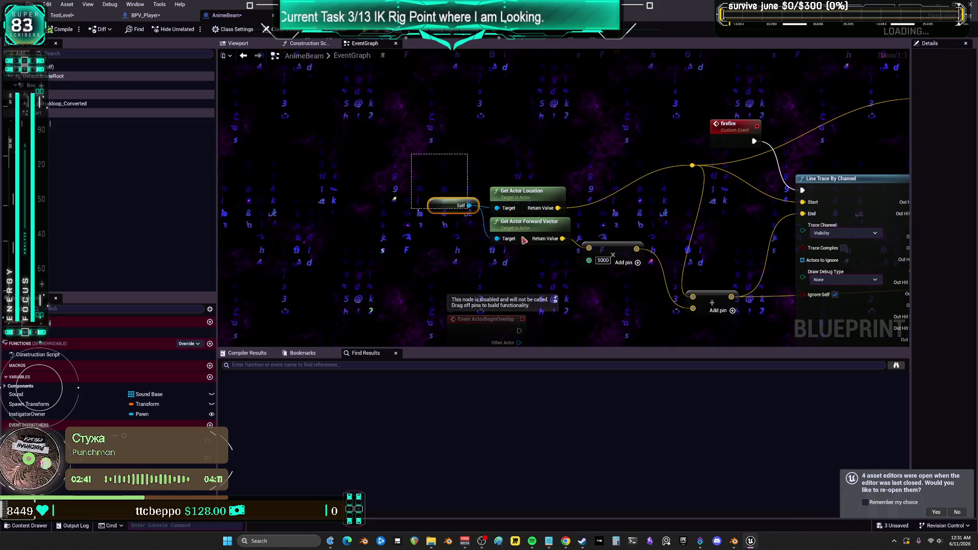
- Move AnimeBeam's Self/Get Actor Location/Forward Vector group up-right and bring the Distance node back into view
mouse_move(625, 252)
left_mouse_down()
mouse_move(652, 205)
mouse_move(544, 195)
left_mouse_up()
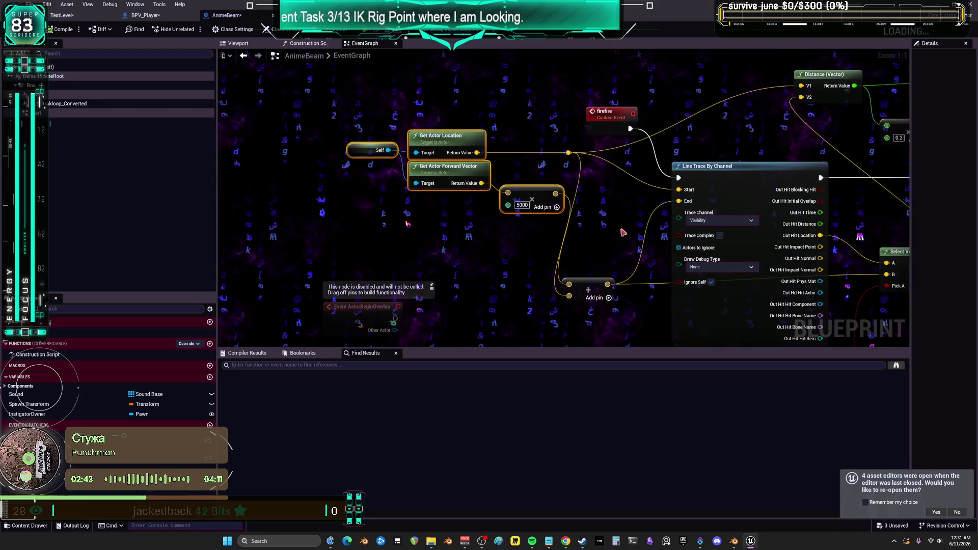
mouse_move(828, 75)
left_mouse_down()
mouse_move(561, 93)
mouse_move(770, 123)
left_mouse_up()
left_click_drag(495, 178, 250, 145)
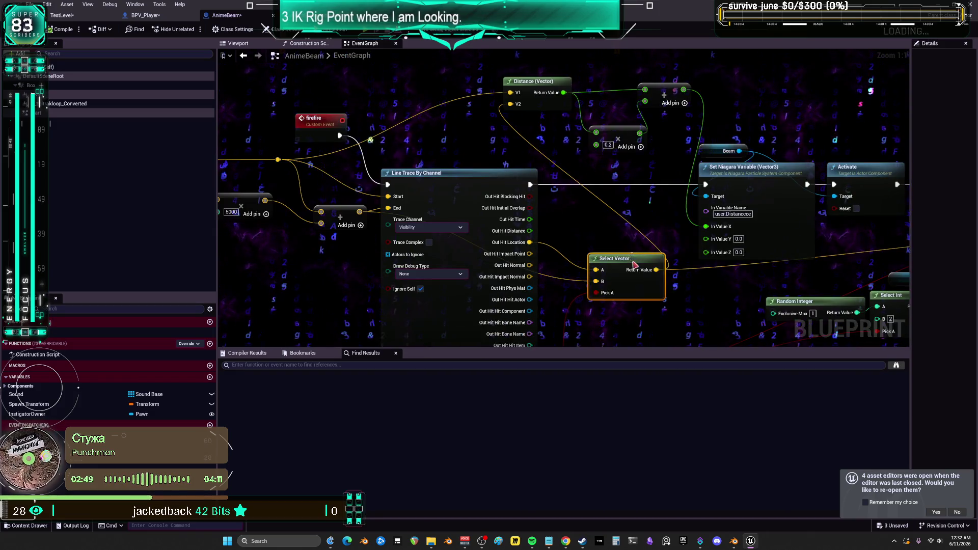
left_click_drag(634, 264, 639, 233)
left_click_drag(748, 287, 677, 329)
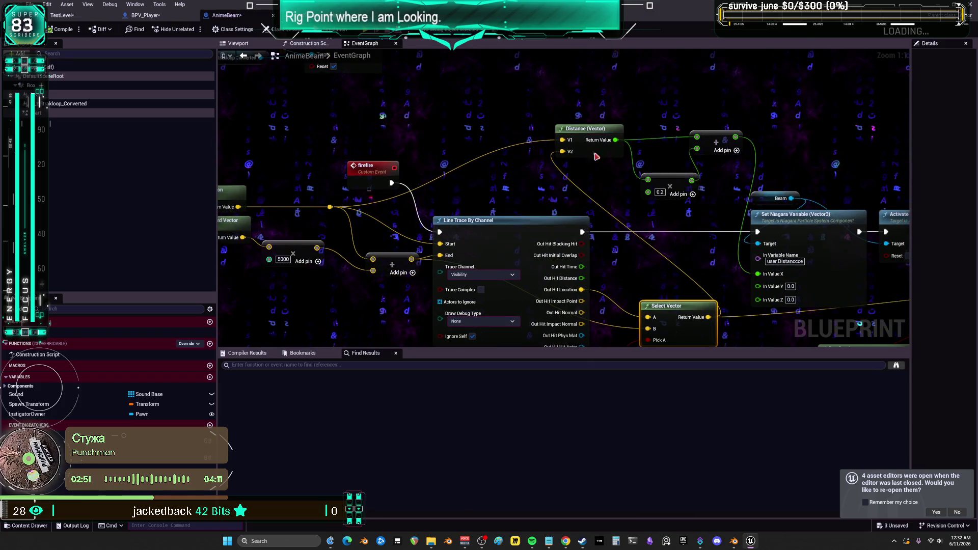
left_click_drag(759, 161, 645, 153)
scroll(645, 153, "down", 2)
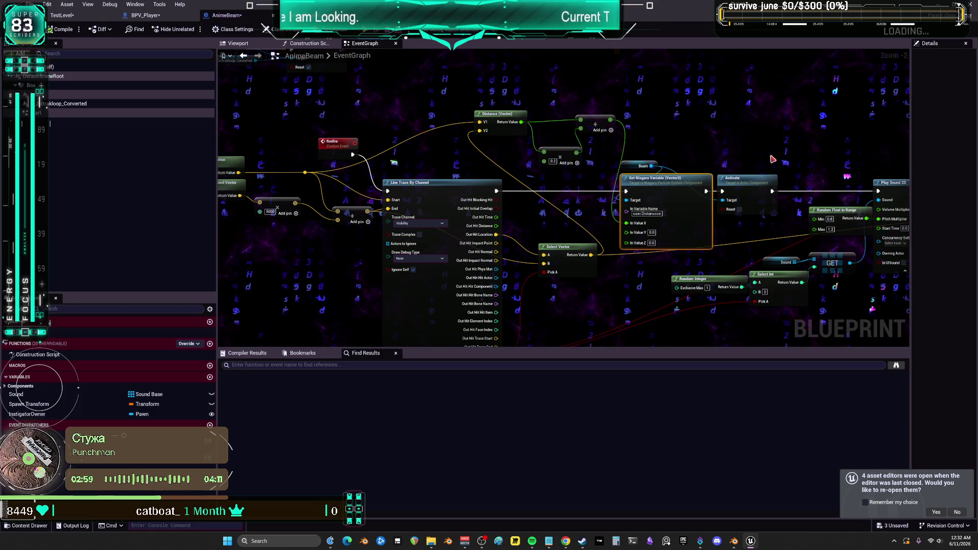
- Lower the Distance node and its math nodes, then return to BPV_Player's Toggles graph
left_click_drag(619, 104, 469, 168)
left_click_drag(593, 121, 593, 139)
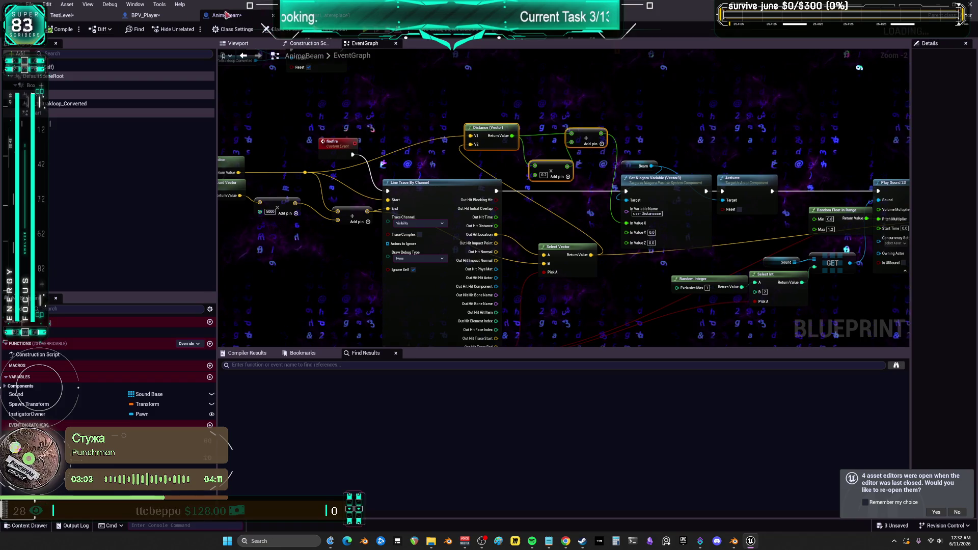
mouse_move(689, 185)
left_mouse_down()
mouse_move(348, 160)
mouse_move(776, 191)
left_mouse_up()
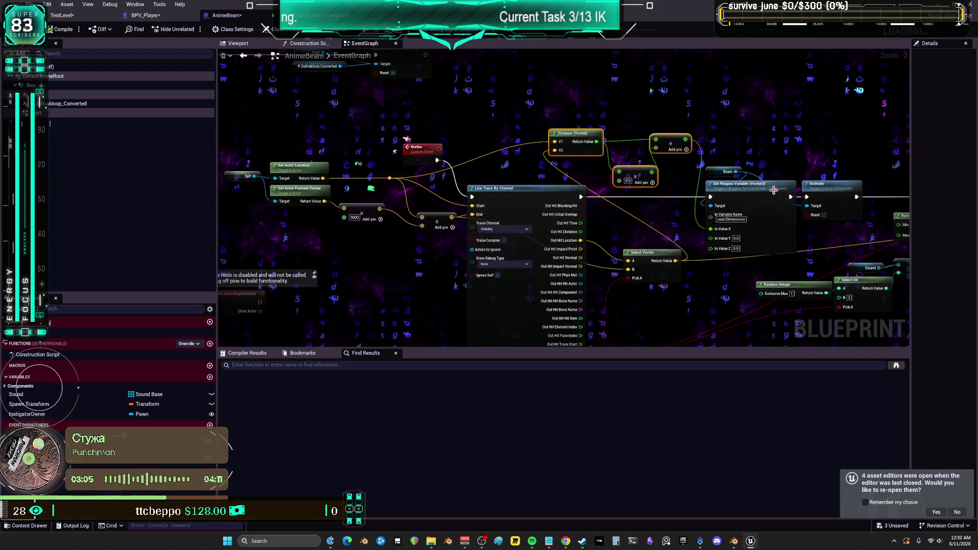
left_click(168, 16)
left_click_drag(483, 184, 584, 164)
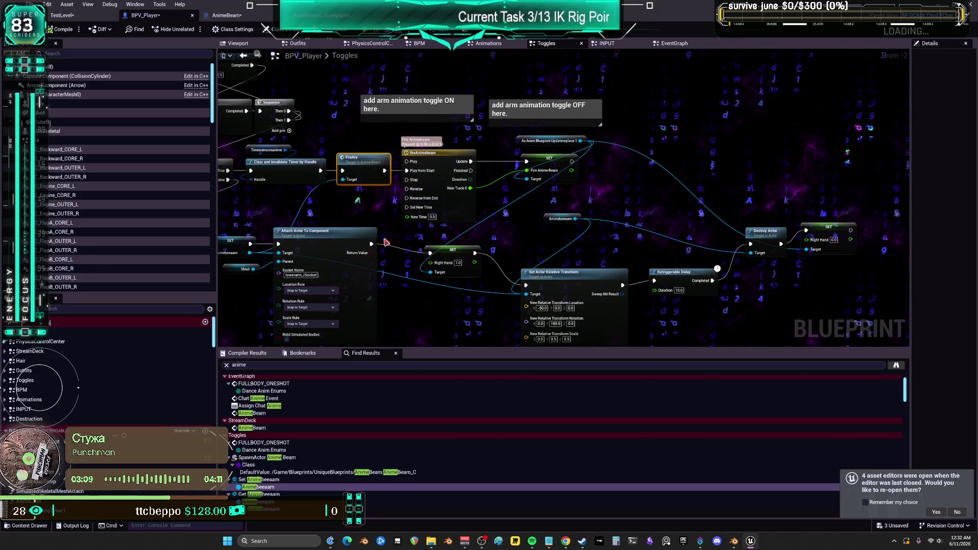
- Inspect the fireAnimebeam timeline curve's keys at time 0 and 0.75
double_click(427, 154)
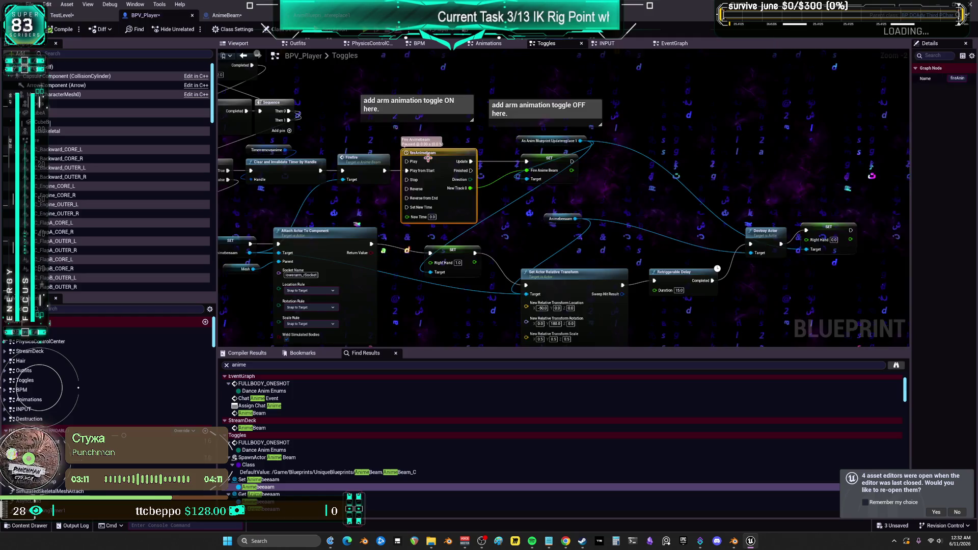
left_click(352, 180)
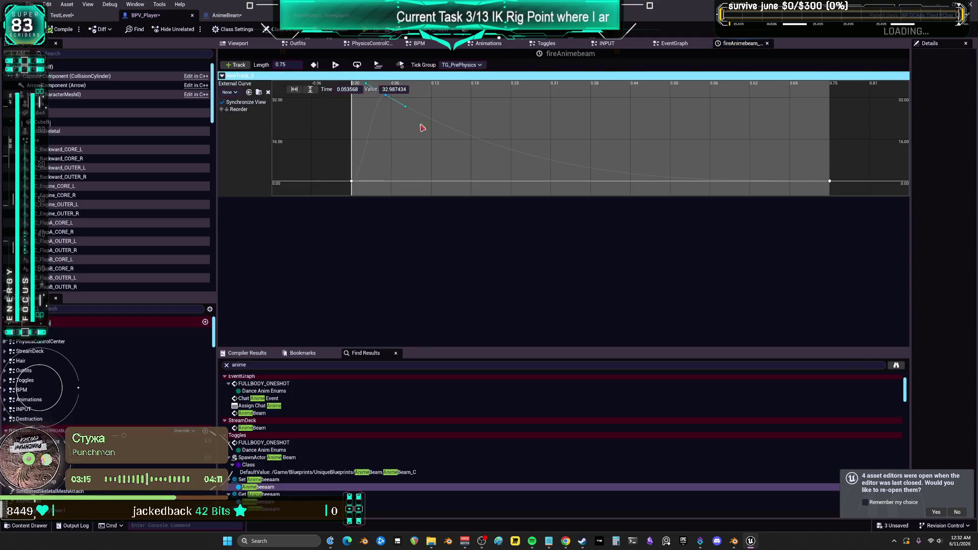
left_click(830, 181)
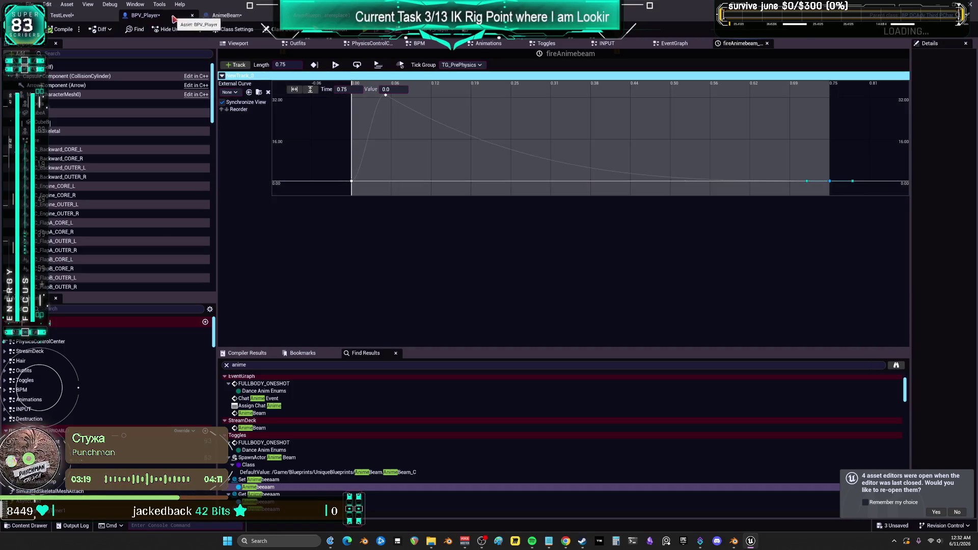
- Review BPV_Player's EventGraph, INPUT and Toggles graphs, ending in the animation blueprint's AnimGraph
left_click(213, 18)
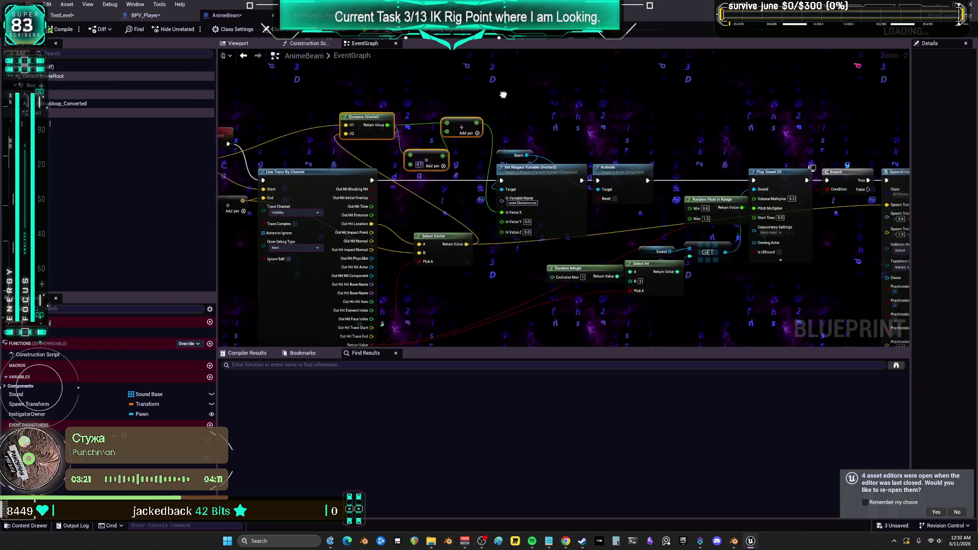
left_click(152, 15)
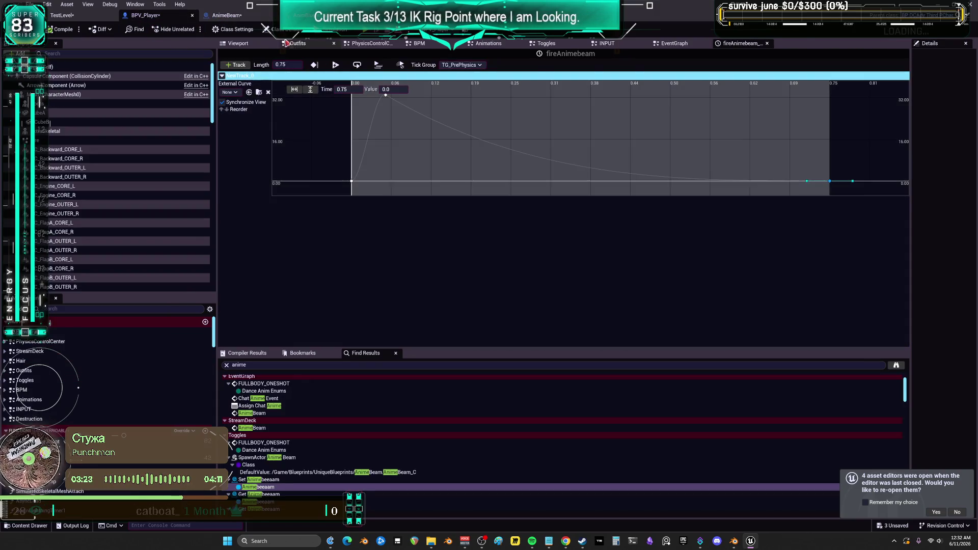
left_click(680, 45)
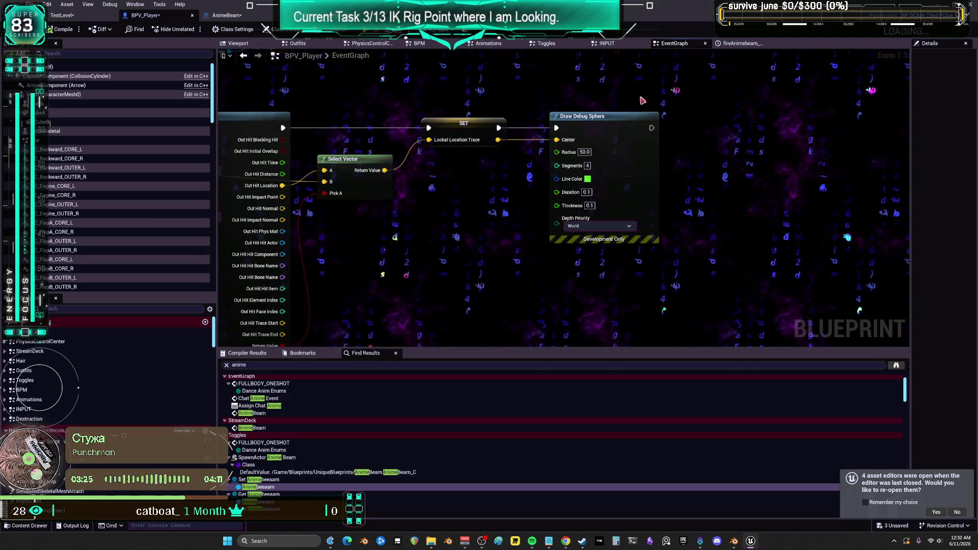
left_click(608, 44)
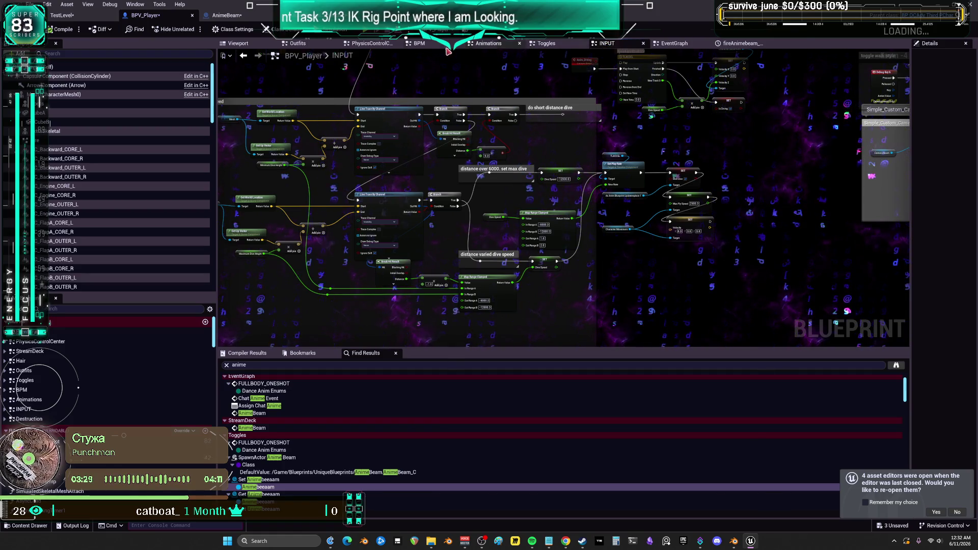
left_click(547, 44)
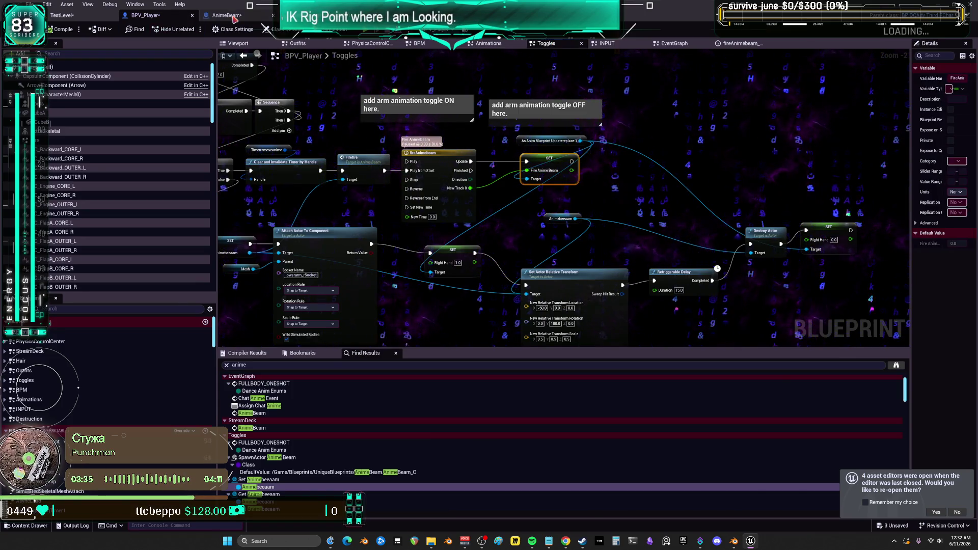
left_click(229, 16)
left_click(300, 16)
scroll(469, 308, "up", 5)
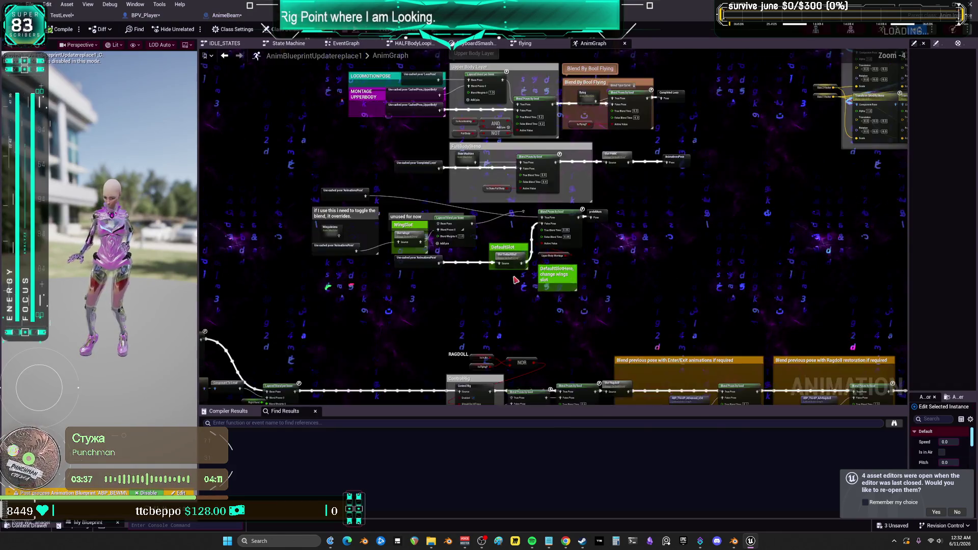
- Navigate the AnimGraph to the Two Bone IK and aim offset nodes and open AO_Idle_Blendspace
scroll(470, 307, "down", 4)
scroll(417, 288, "up", 4)
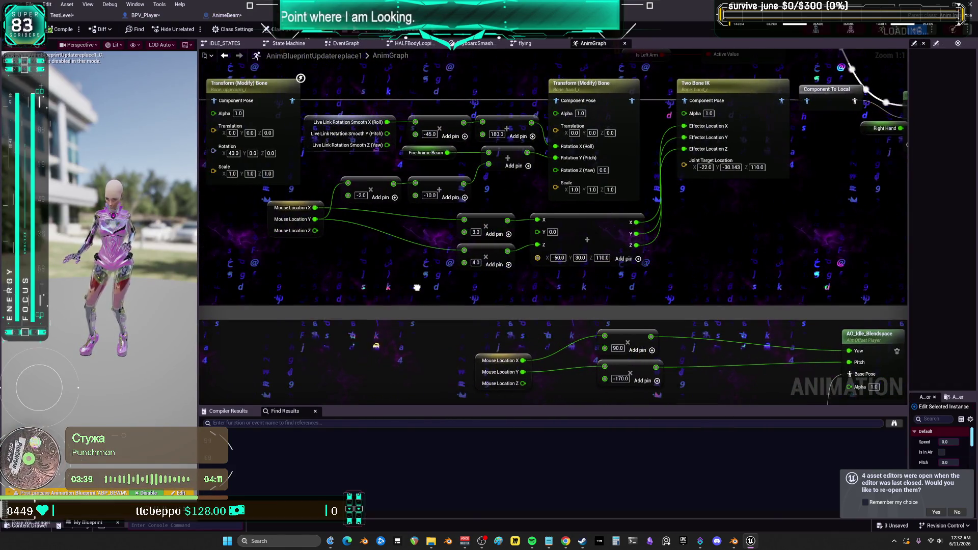
left_click(410, 156)
mouse_move(517, 196)
left_mouse_down()
mouse_move(525, 248)
mouse_move(842, 233)
mouse_move(544, 213)
mouse_move(662, 213)
mouse_move(362, 205)
left_mouse_up()
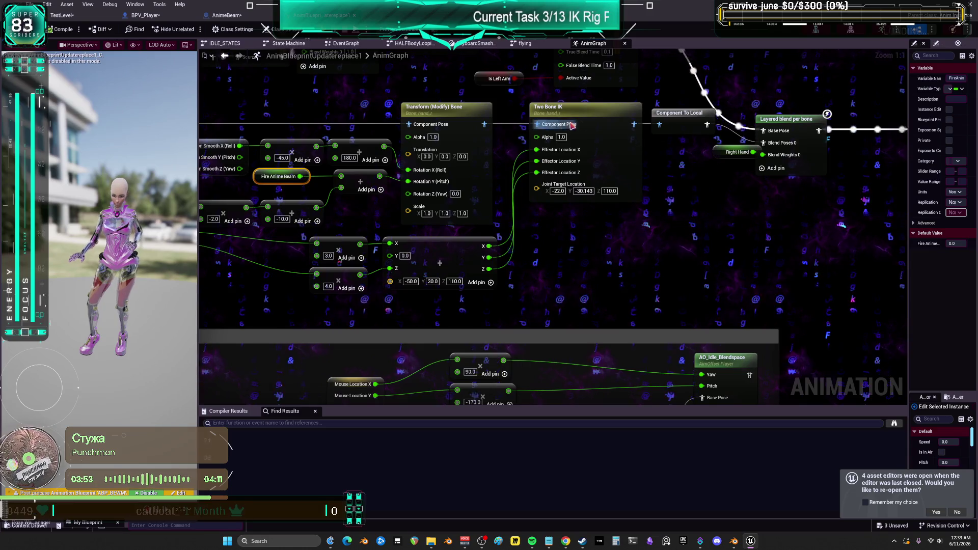
scroll(603, 122, "down", 3)
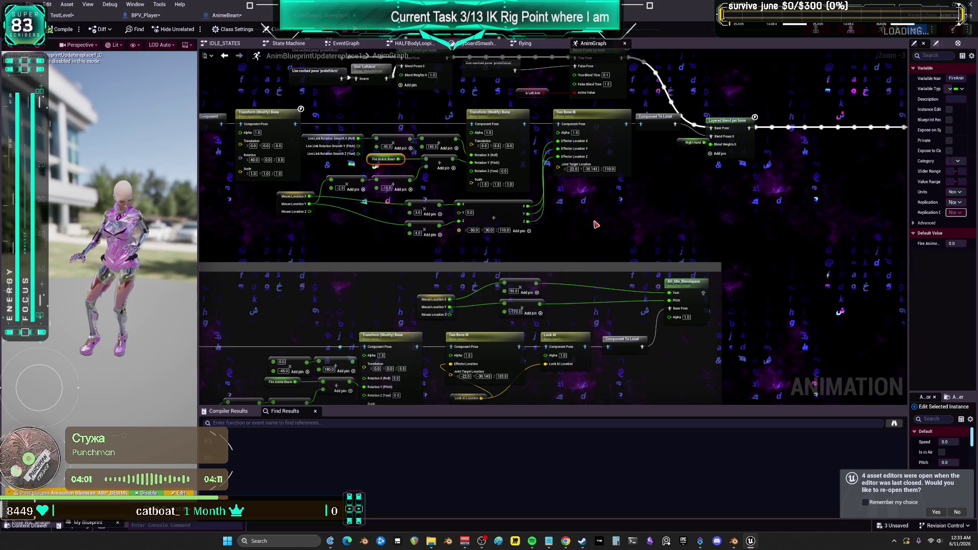
double_click(692, 289)
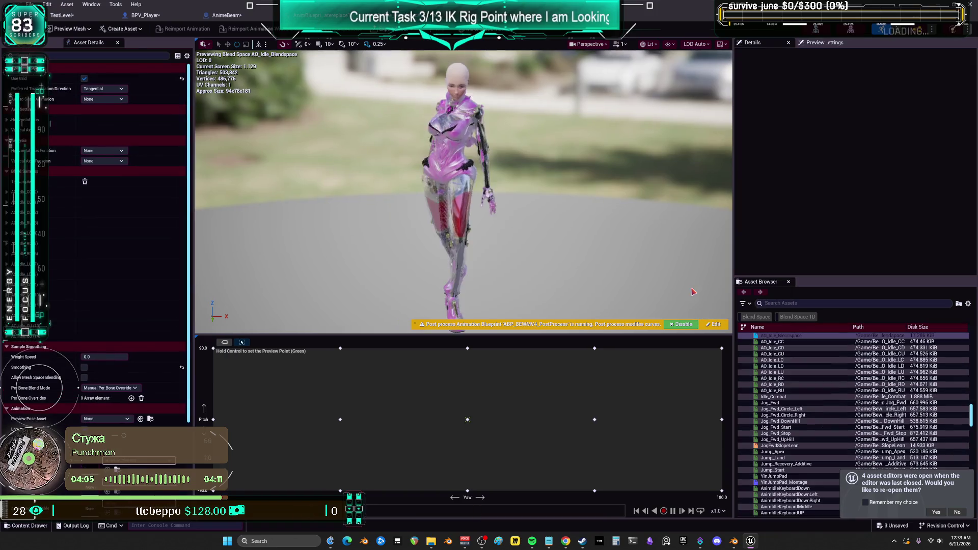
- Adjust the blend space preview point, then return to the level editor's BewmV asset list
key("ctrl")
key("ctrl")
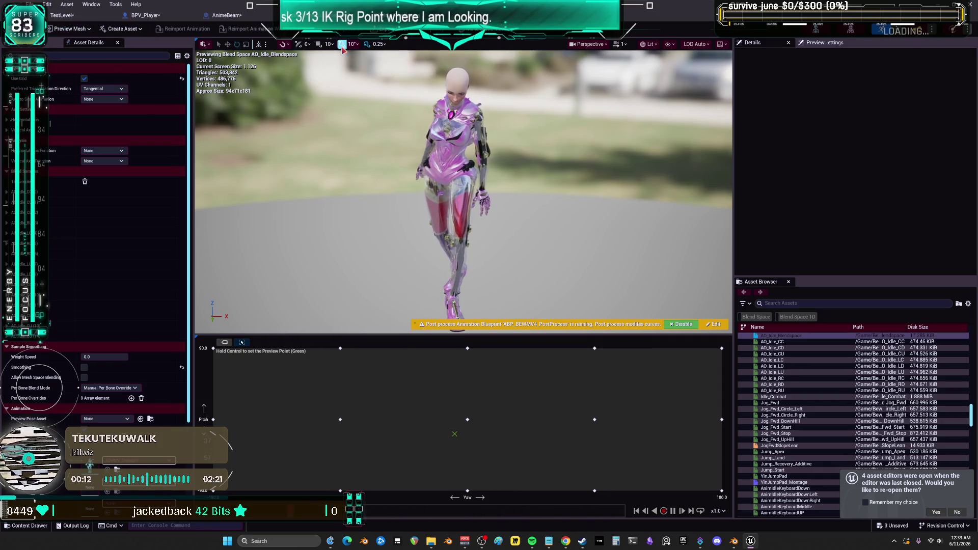
left_click(152, 19)
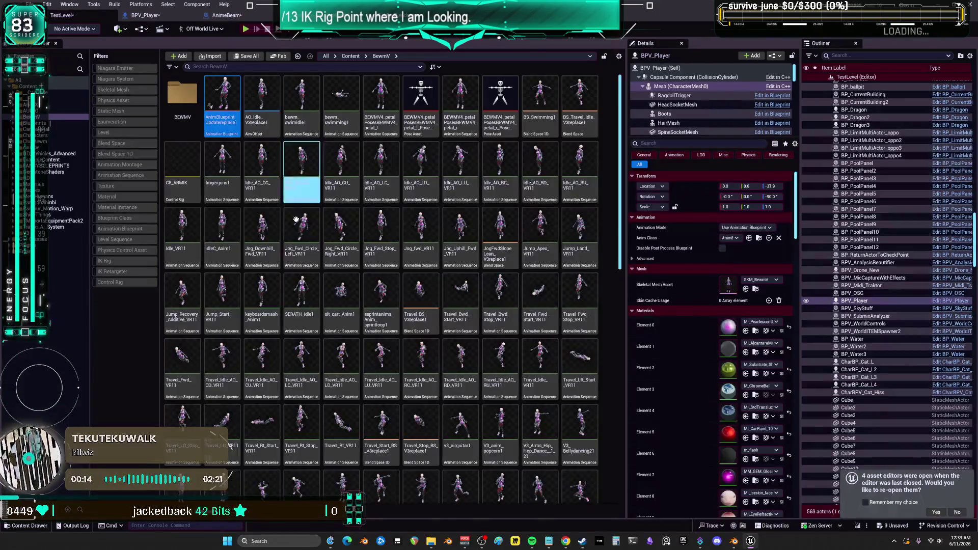
- Check AO_Idle_V3replace1's references in the Reference Viewer, then close it
right_click(255, 92)
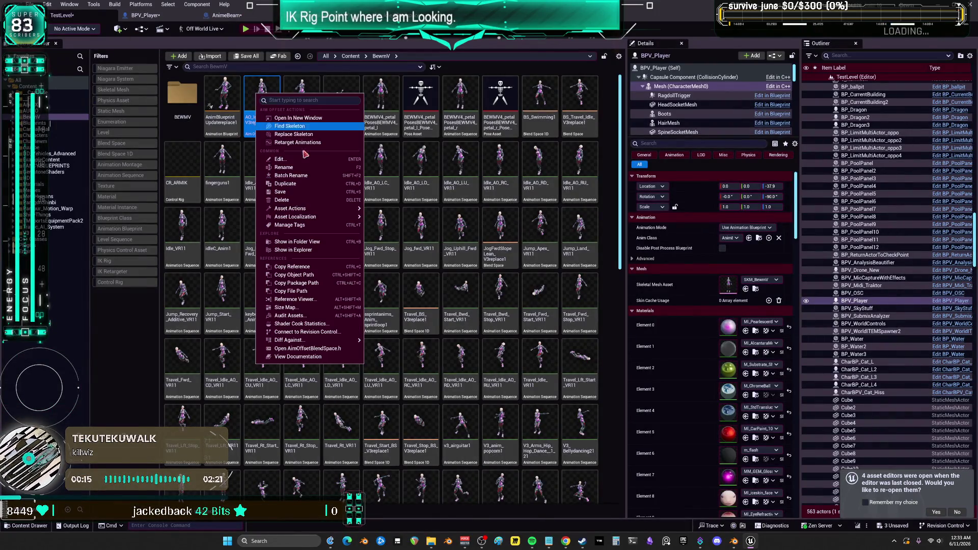
left_click(308, 306)
scroll(214, 214, "up", 4)
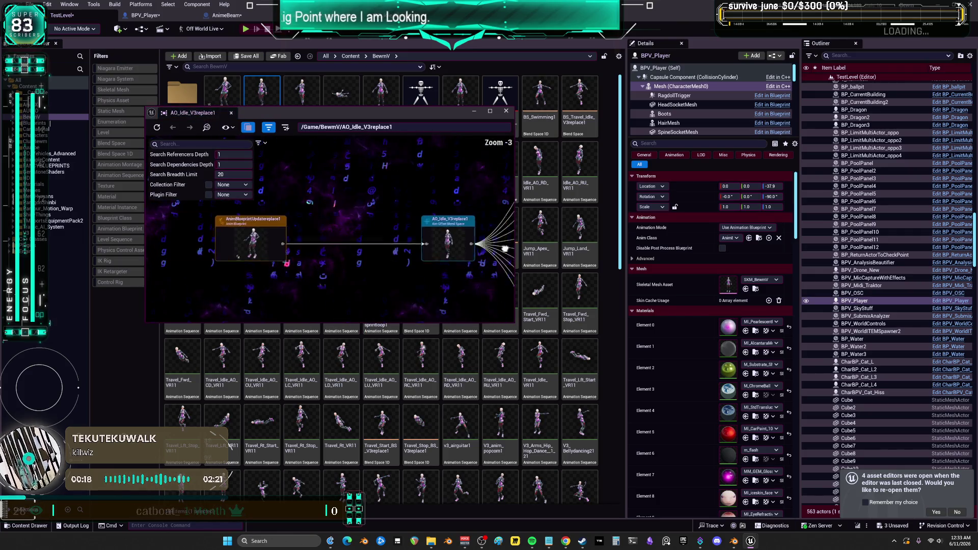
left_click(506, 110)
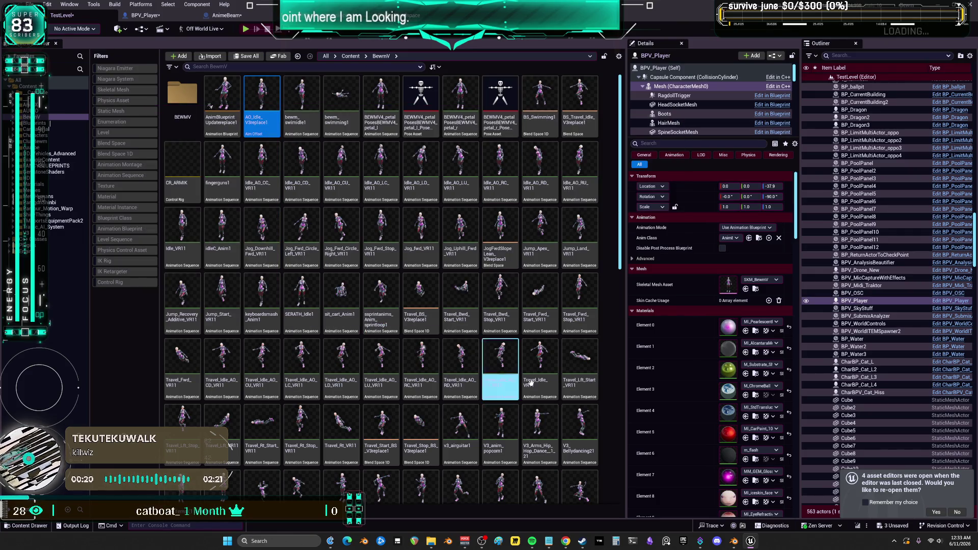
left_click(580, 360)
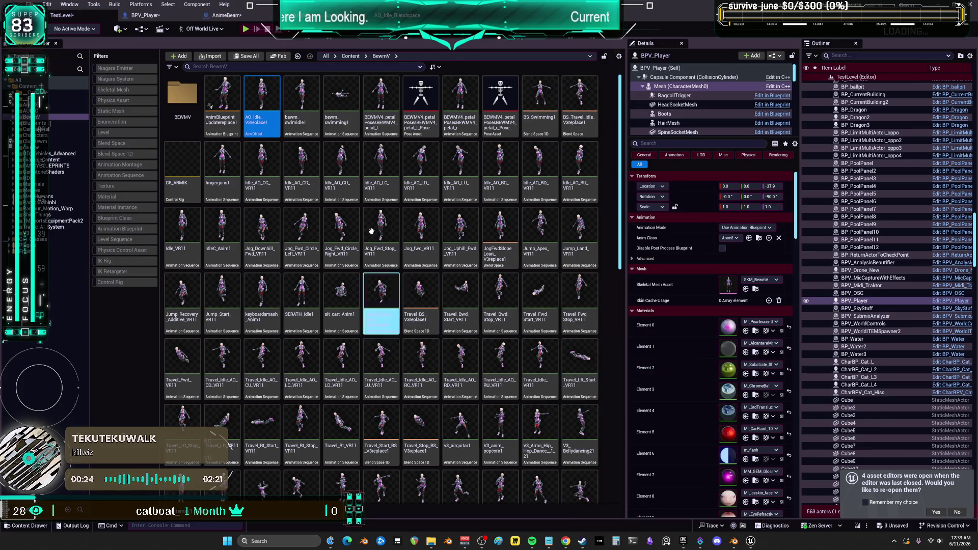
scroll(530, 374, "down", 15)
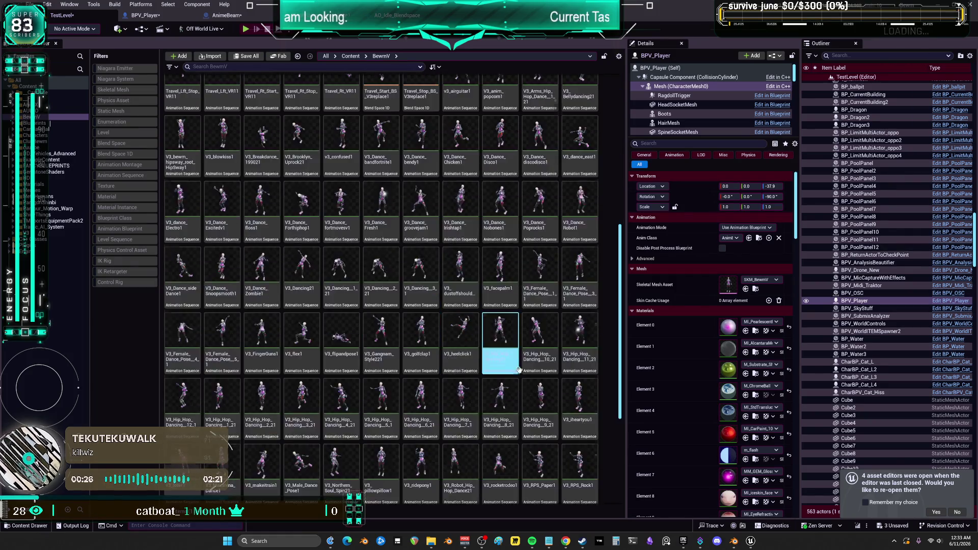
left_click(530, 377)
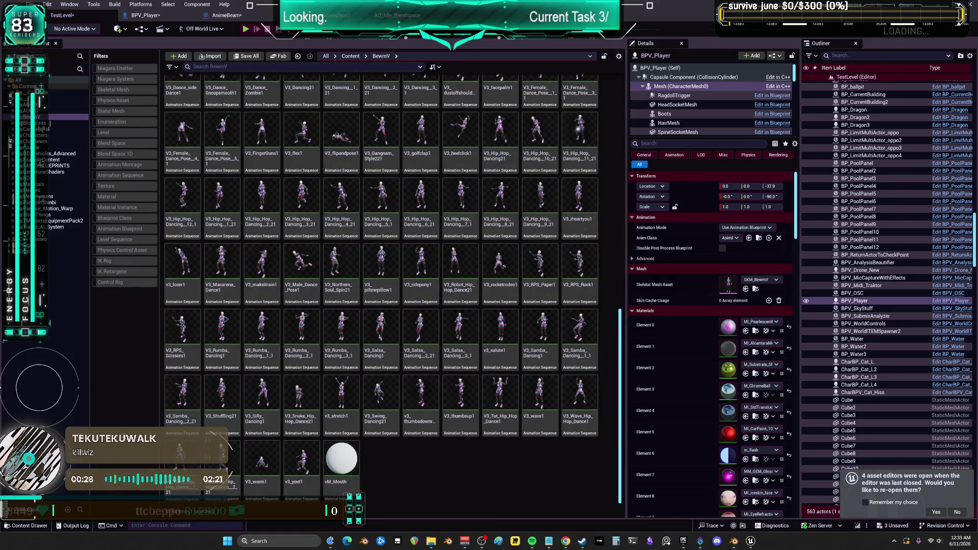
- Filter Content to Animation Blueprints and open Temp_AnimBlueprint
left_click(61, 86)
left_click(130, 230)
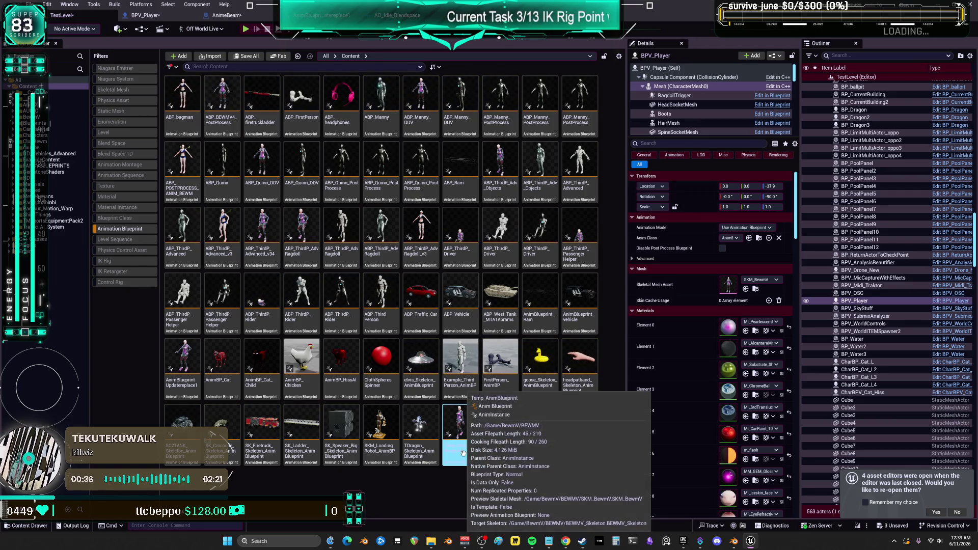
double_click(470, 414)
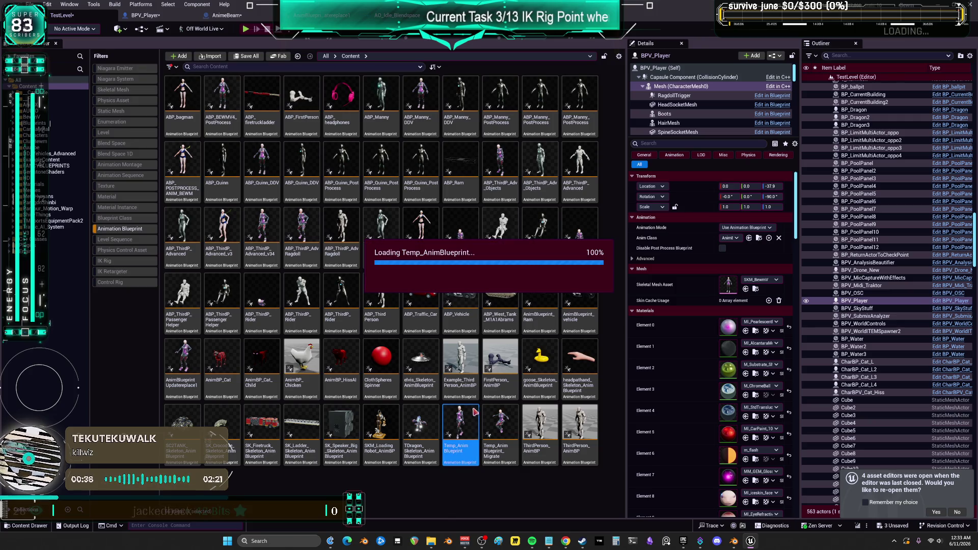
- Separate Idle_AO_Blendspace from AO_Idle_Blendspace and move the Pitch node below Yaw
scroll(545, 141, "up", 6)
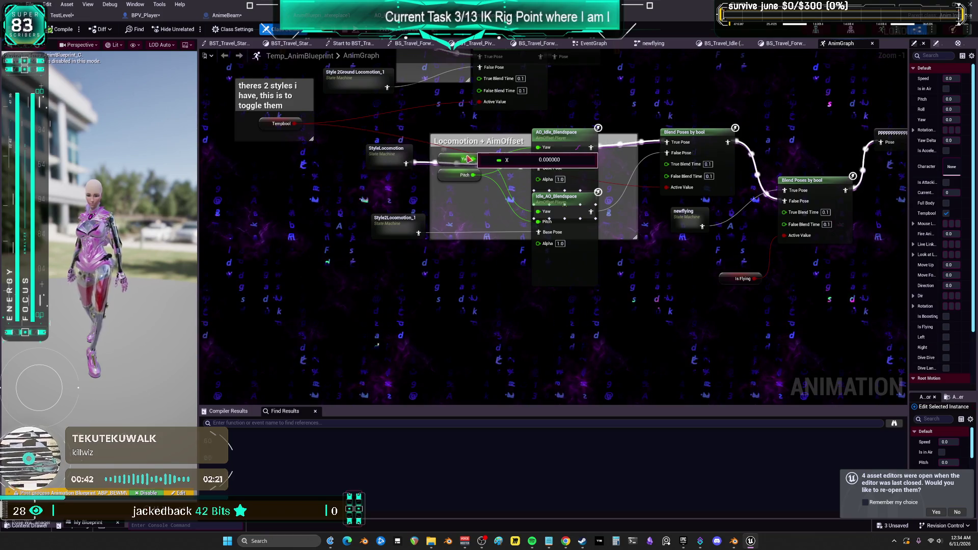
mouse_move(747, 125)
left_mouse_down()
mouse_move(676, 133)
mouse_move(701, 151)
left_mouse_up()
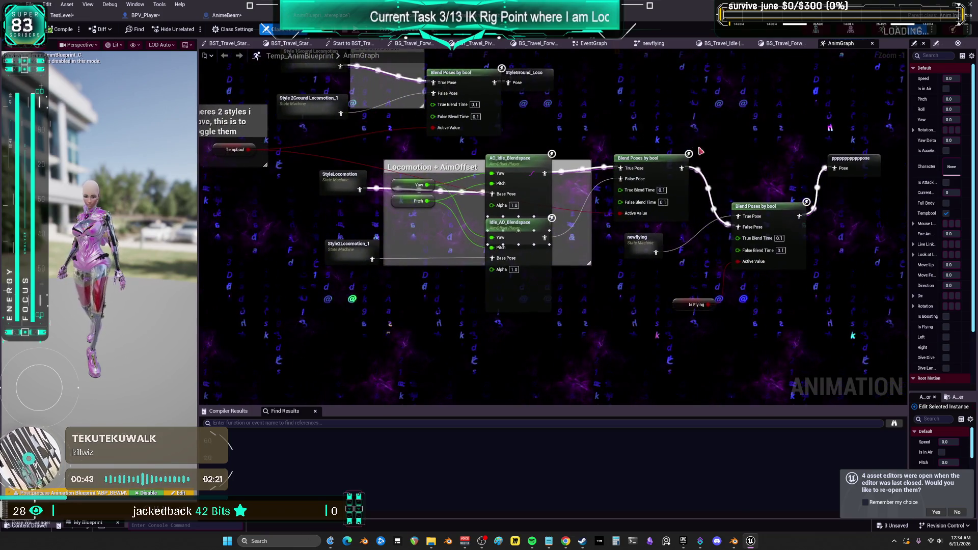
left_click(338, 254)
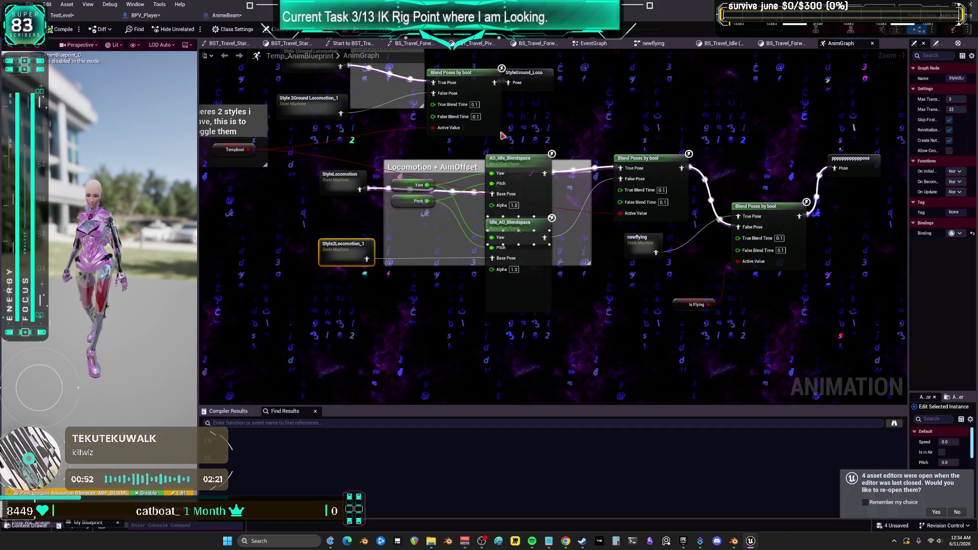
left_click_drag(531, 204, 525, 246)
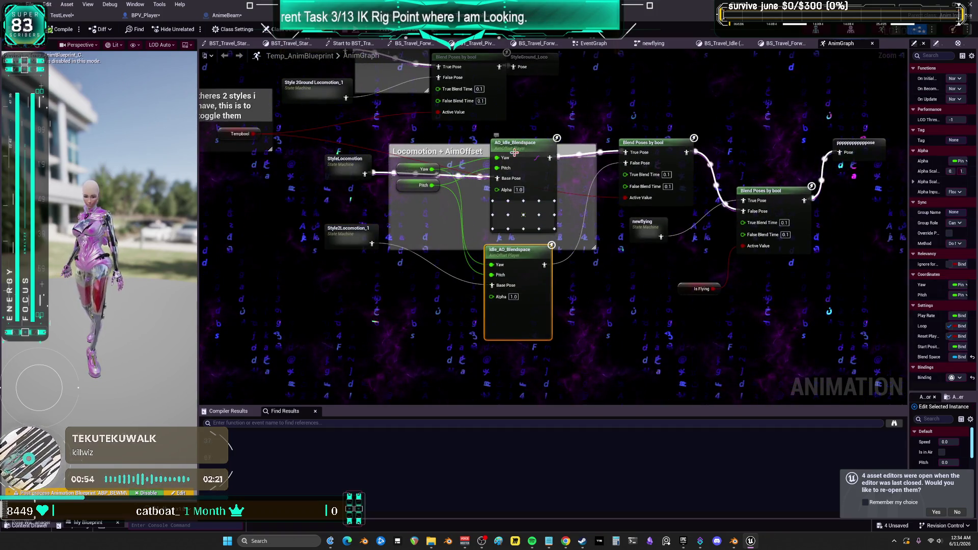
left_click_drag(515, 143, 509, 154)
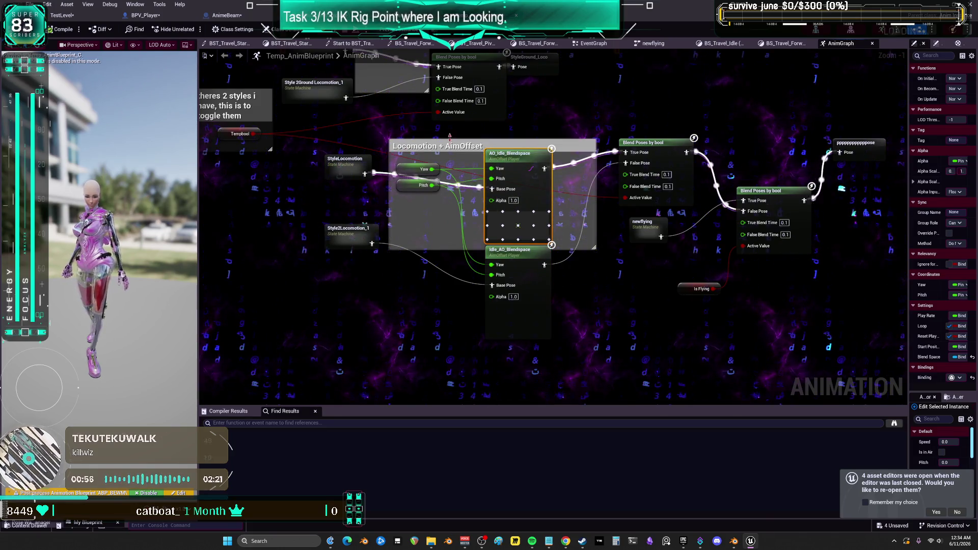
left_click_drag(411, 187, 414, 221)
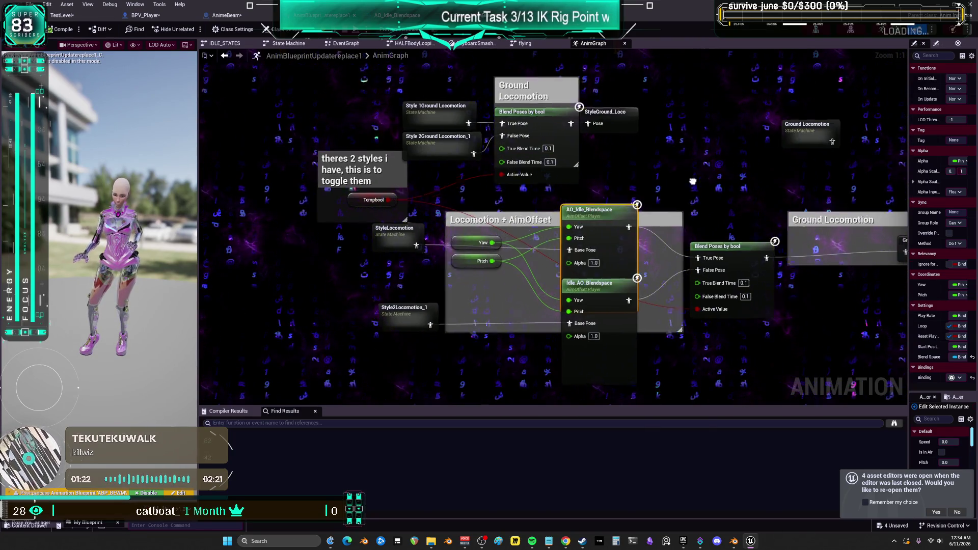
- Inspect the Yaw and Pitch settings, widen the Details panel, and drag Idle_AO_Blendspace lower
left_click(549, 261)
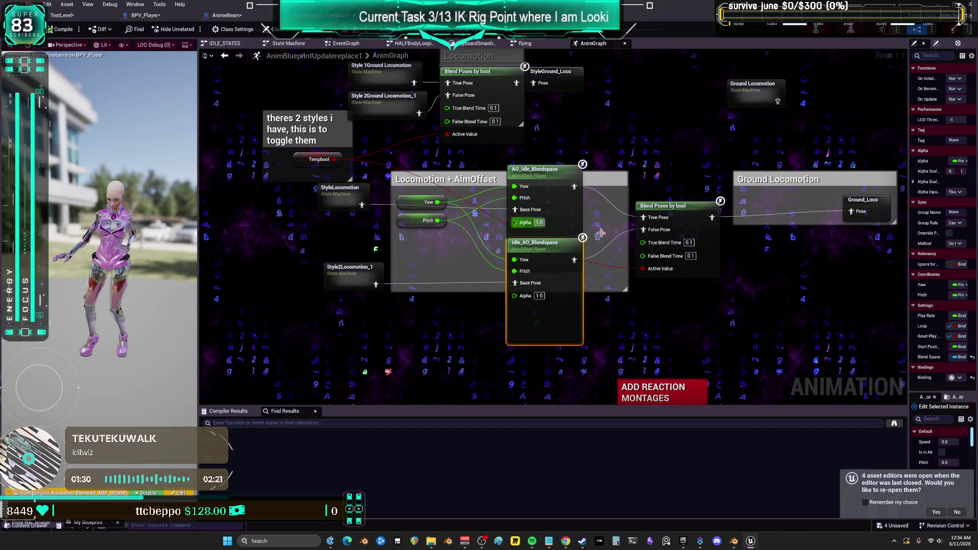
left_click(411, 203)
left_click(405, 222)
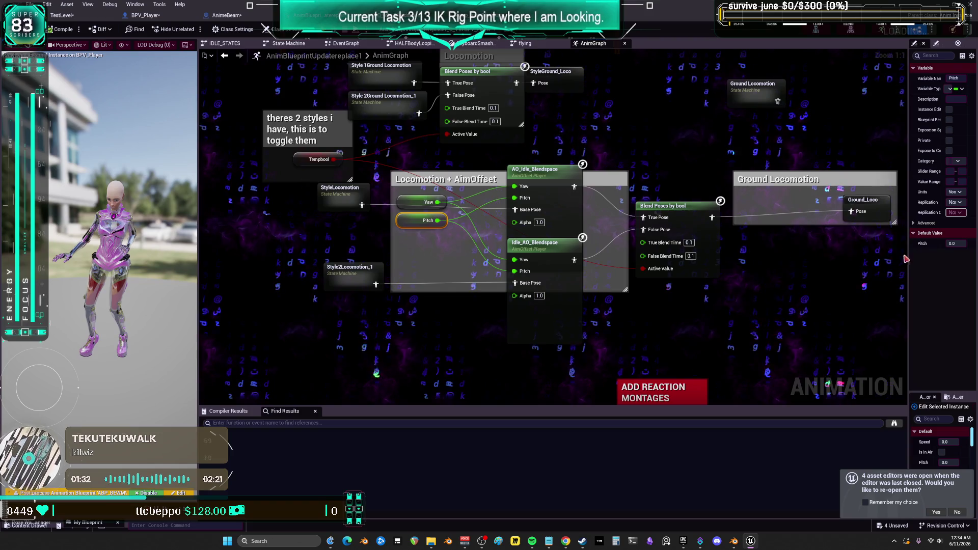
left_click_drag(910, 262, 831, 262)
left_click_drag(731, 275, 605, 260)
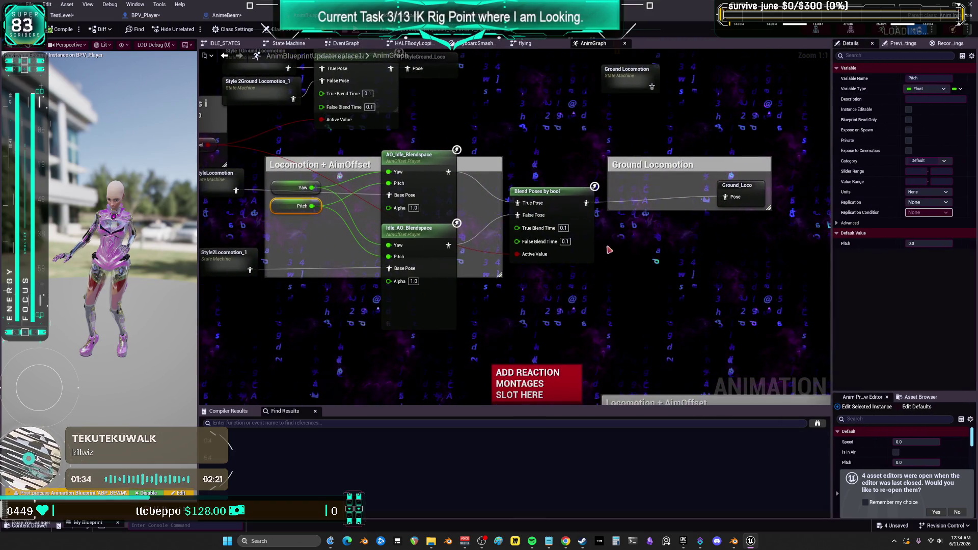
left_click_drag(420, 232, 419, 281)
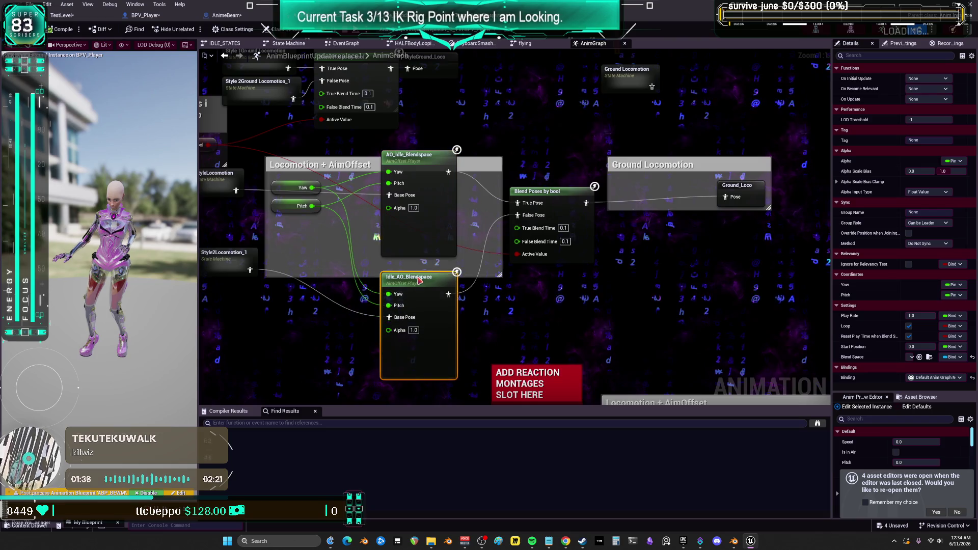
left_click(427, 230)
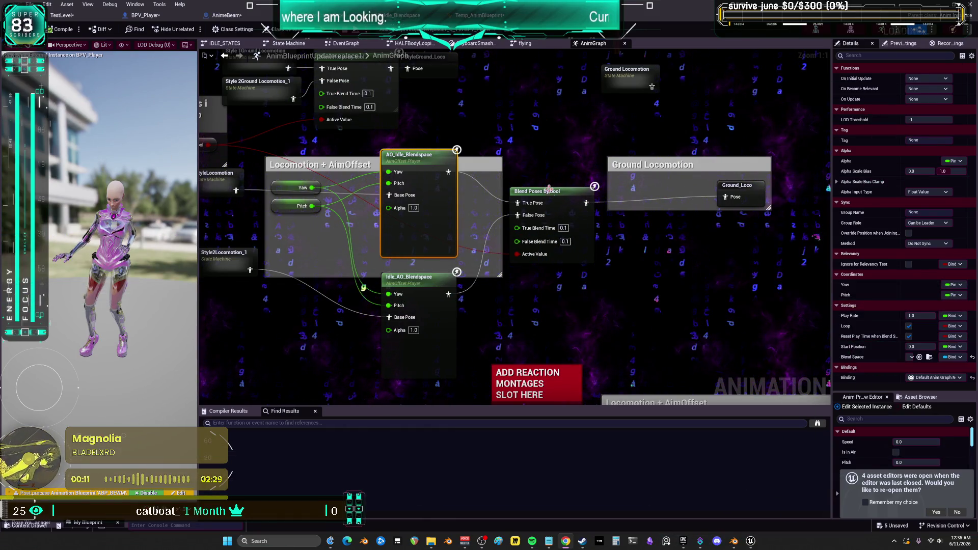
- Inspect the Yaw variable, SET Yaw node and Get Actor Rotation nodes in the EventGraph
left_click(284, 190)
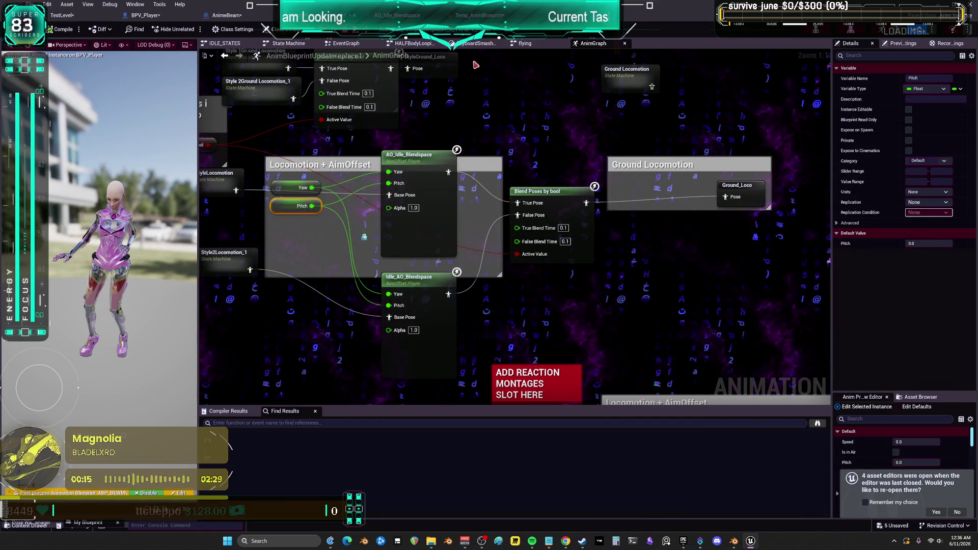
left_click(346, 44)
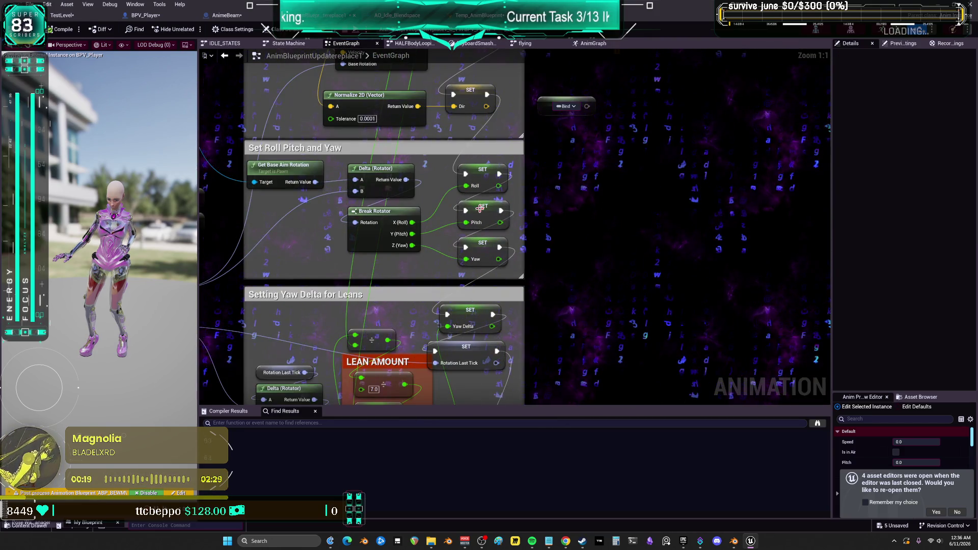
left_click(481, 249)
left_click_drag(432, 223, 633, 211)
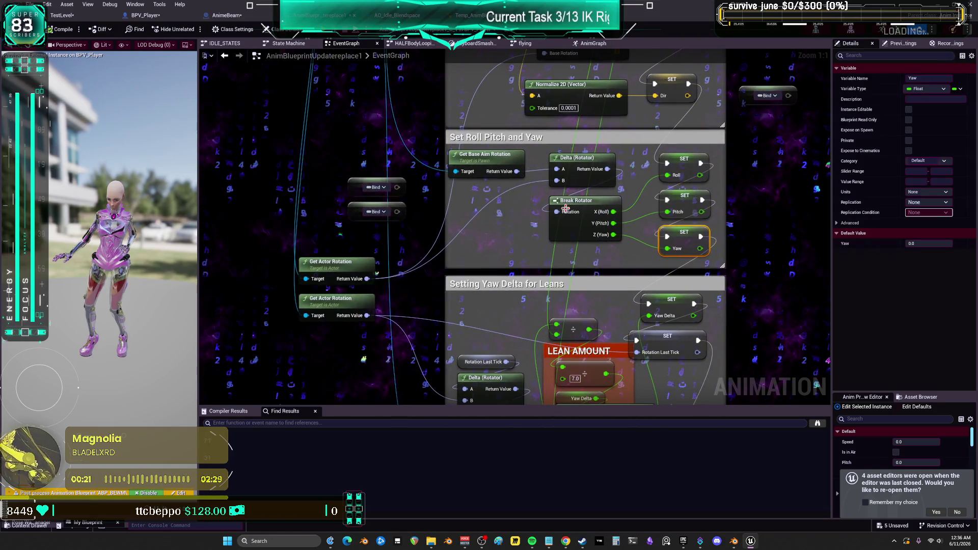
left_click(375, 252)
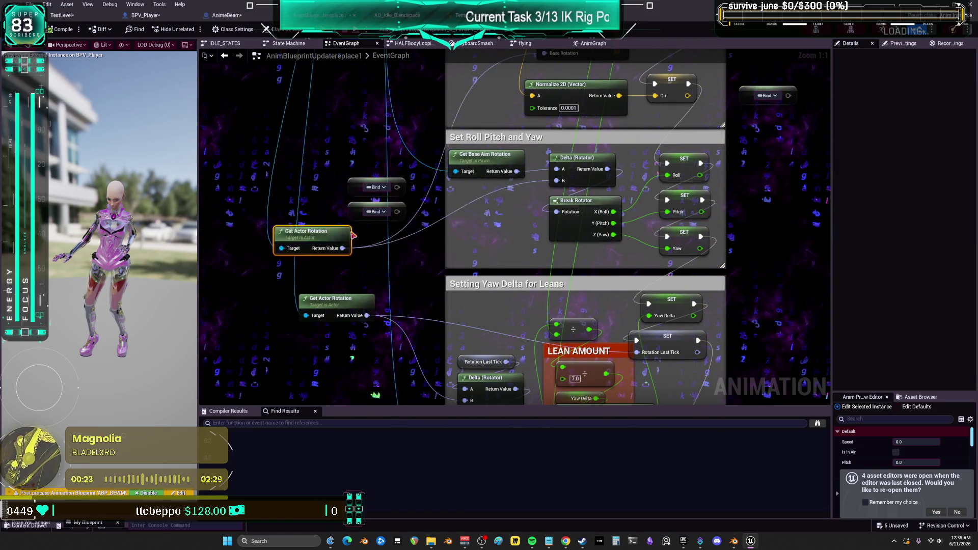
- Review the Set Roll, Pitch and Yaw section, then play the level from the level editor
mouse_move(375, 253)
left_mouse_down()
mouse_move(407, 173)
mouse_move(439, 212)
left_mouse_up()
left_click(370, 223)
mouse_move(370, 222)
left_mouse_down()
mouse_move(286, 149)
mouse_move(219, 52)
mouse_move(563, 179)
left_mouse_up()
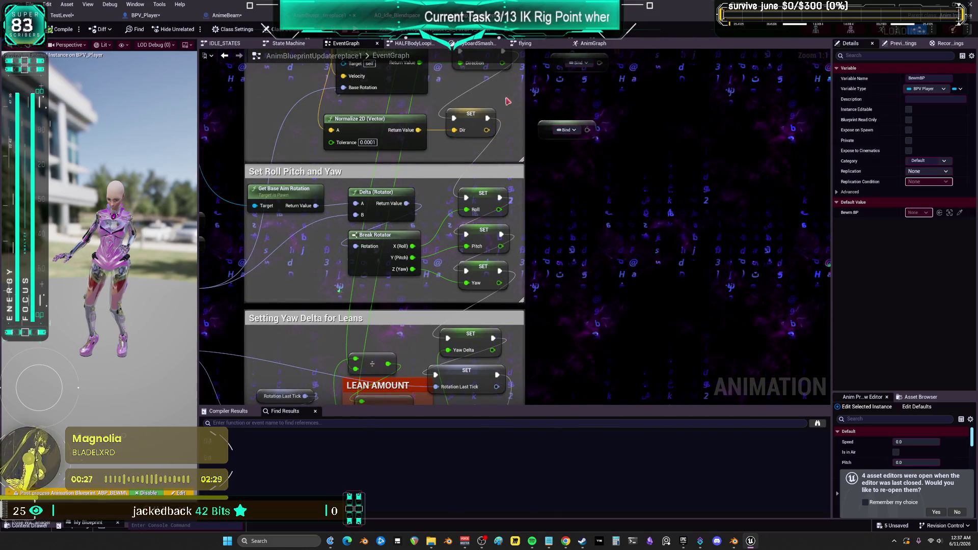
left_click(61, 15)
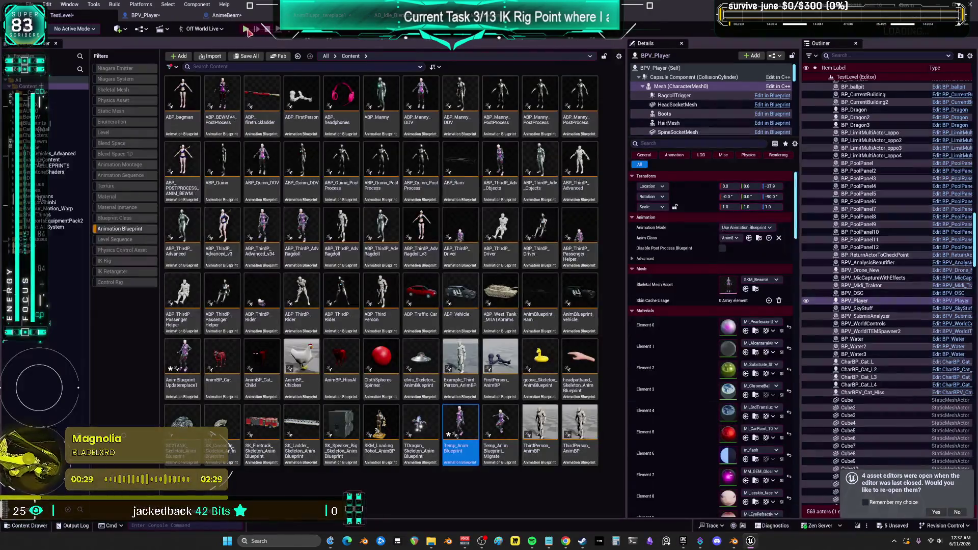
left_click(247, 30)
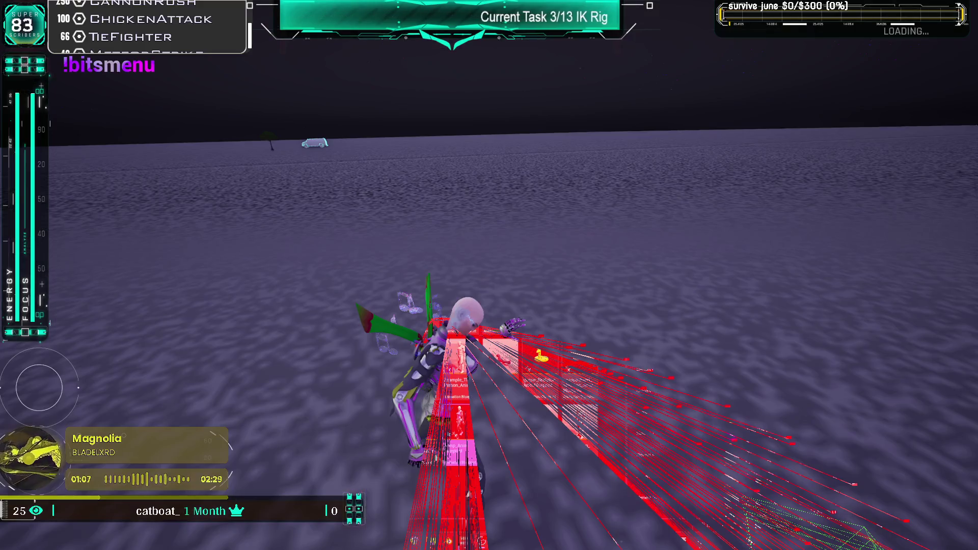
- End the Play In Editor session with Esc
key("Escape")
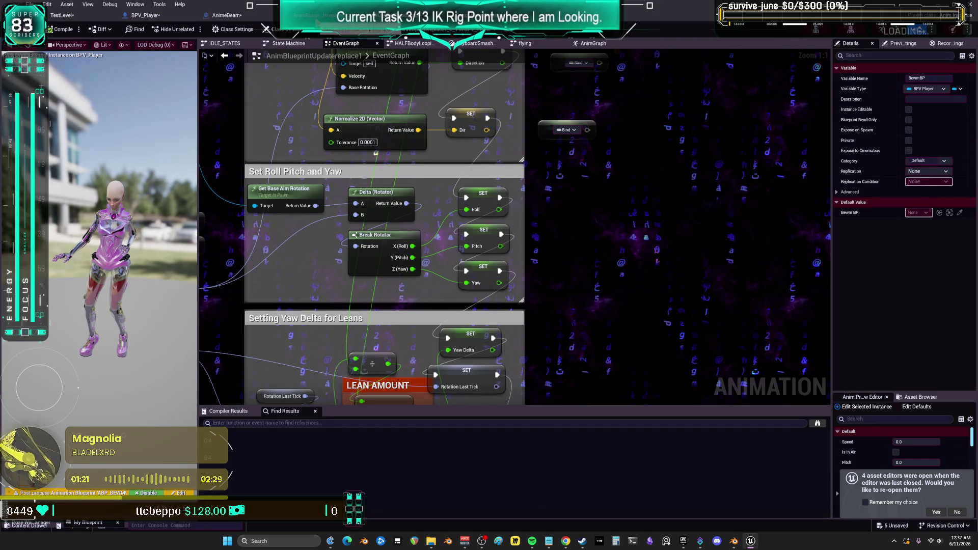
- Open the aaaaaaaaaa project and select BEWMV_Skeleton in the BewmV/BEWMV folder
scroll(319, 238, "down", 1)
left_click_drag(318, 238, 500, 229)
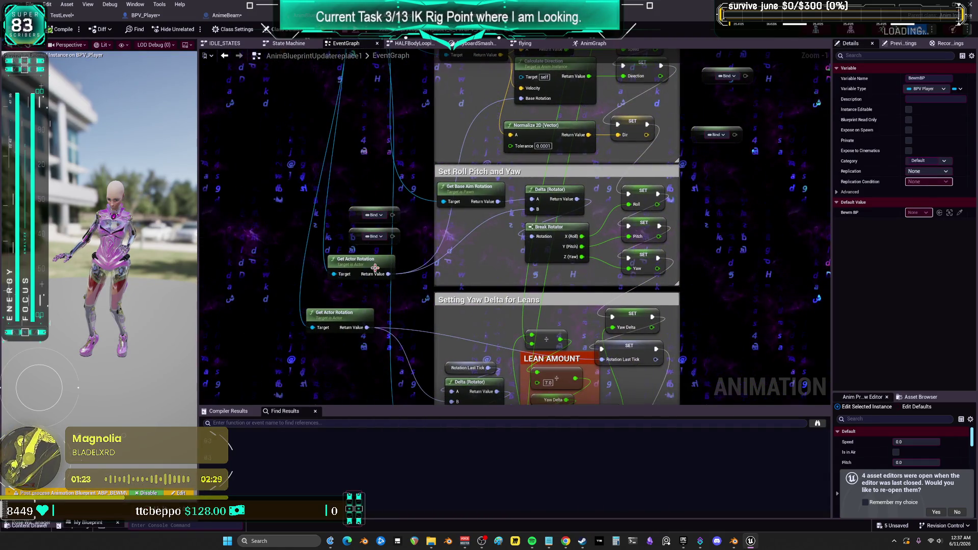
left_click_drag(439, 112, 437, 298)
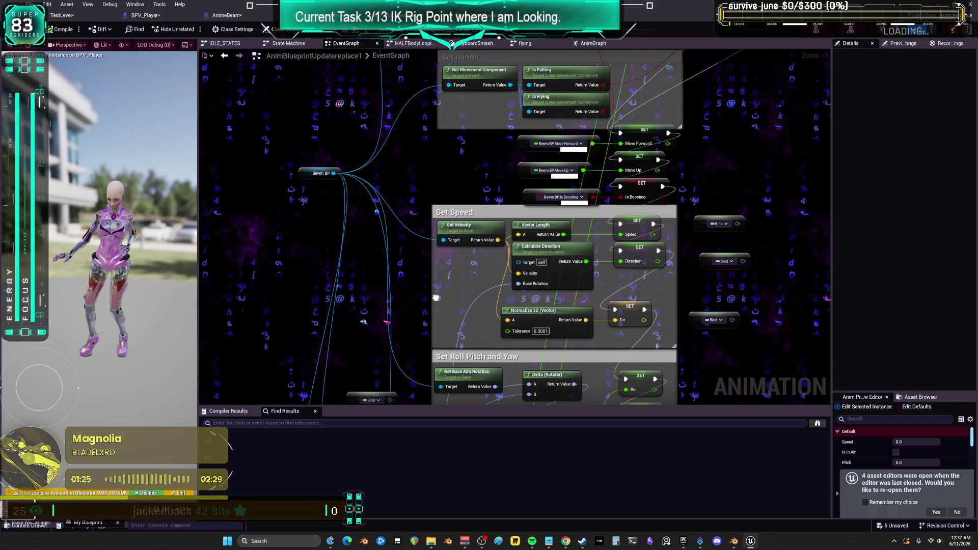
left_click_drag(405, 261, 343, 173)
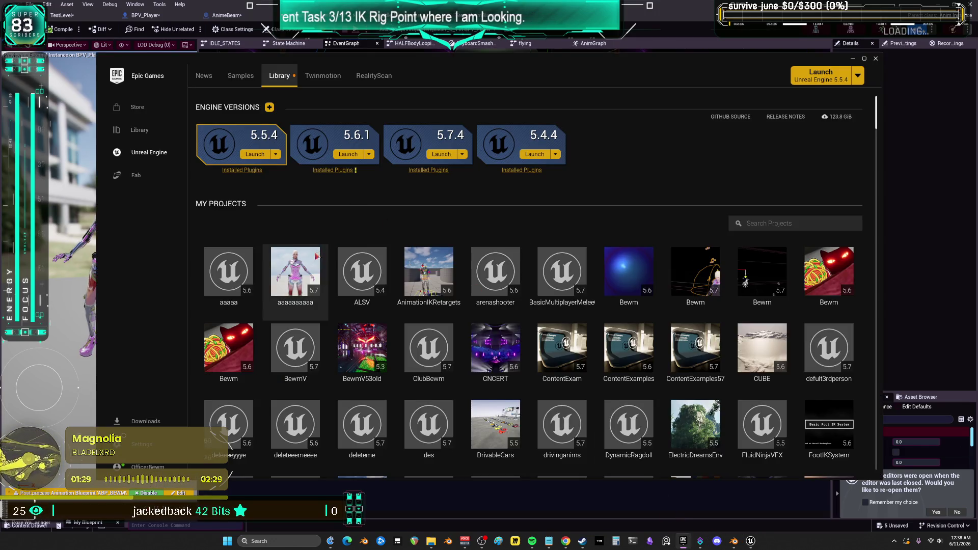
left_click(309, 261)
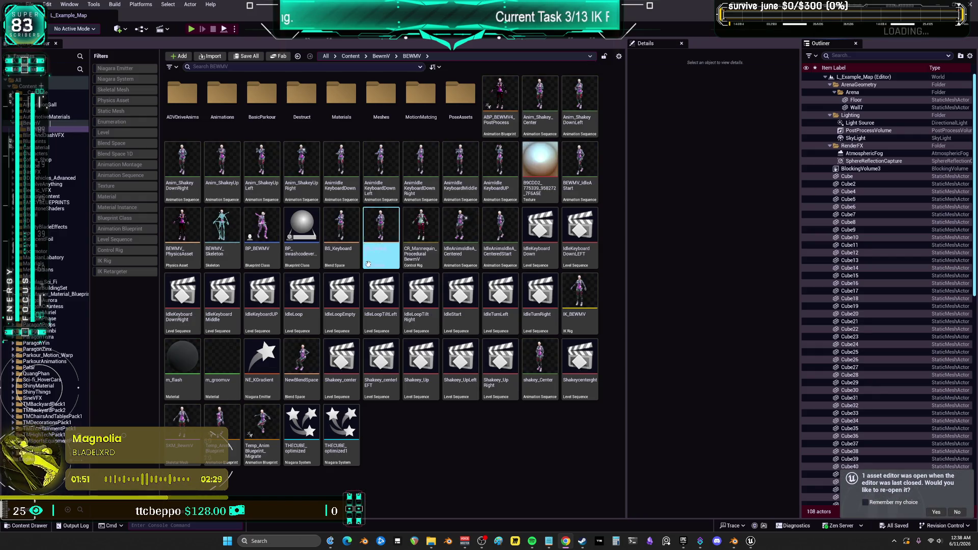
left_click(218, 219)
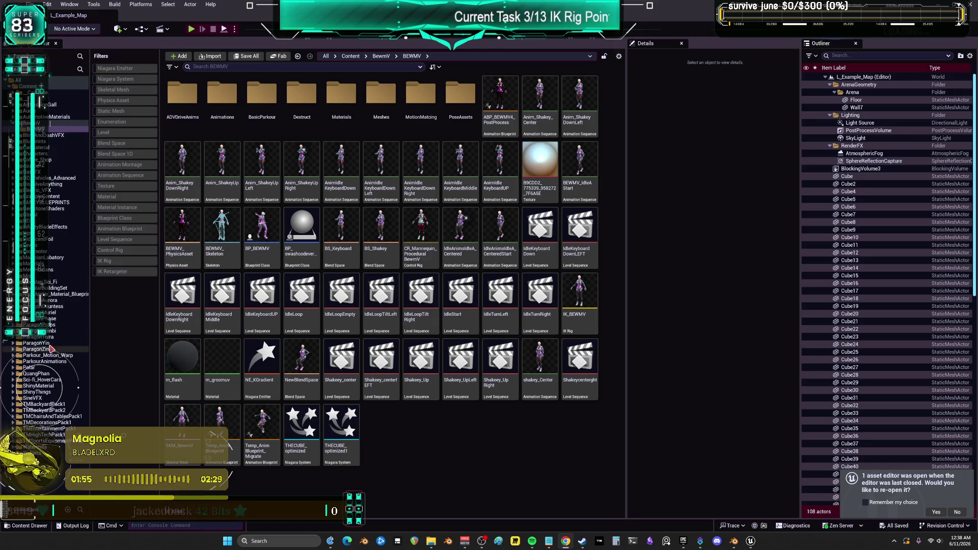
- Browse to ParagonYin > Characters > Heroes > Yin and open Yin_AnimBlueprint
left_click(55, 344)
double_click(191, 94)
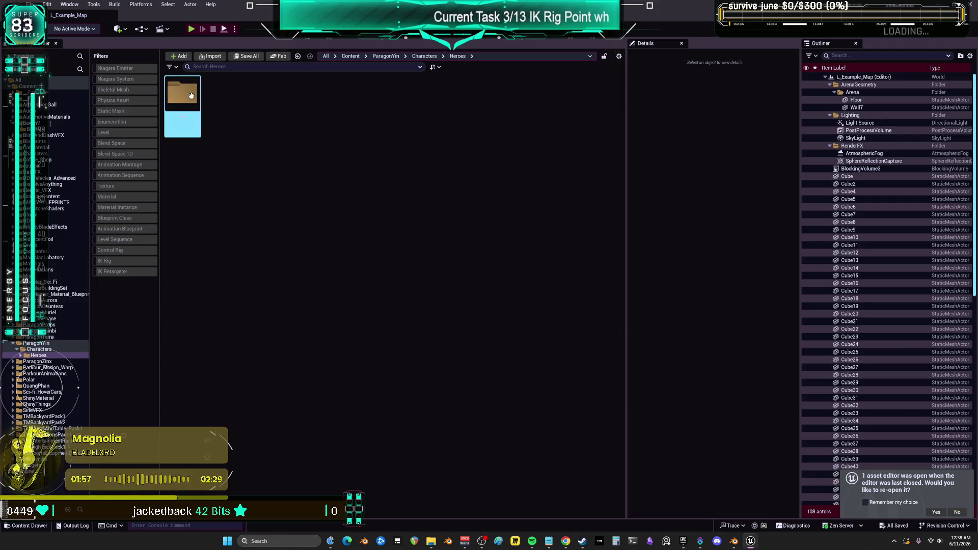
double_click(191, 104)
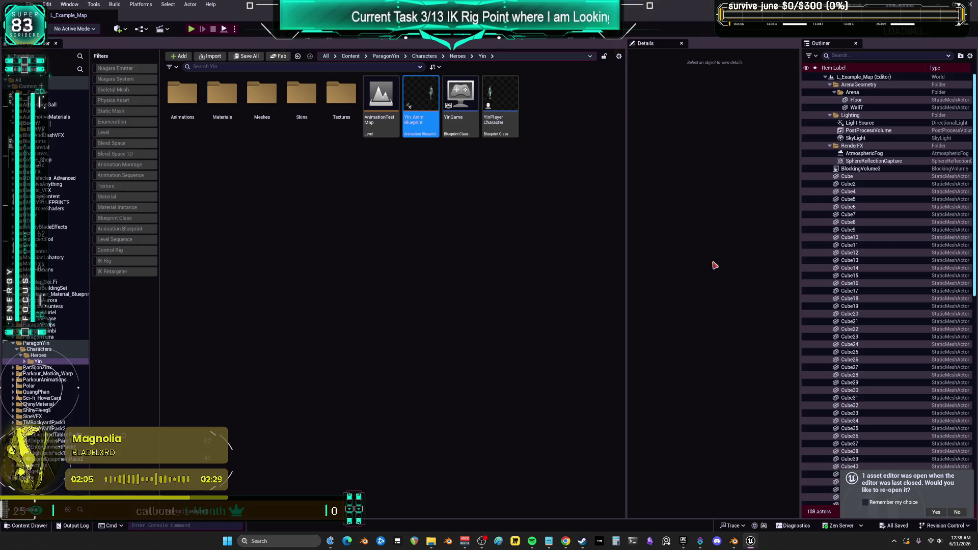
mouse_move(753, 542)
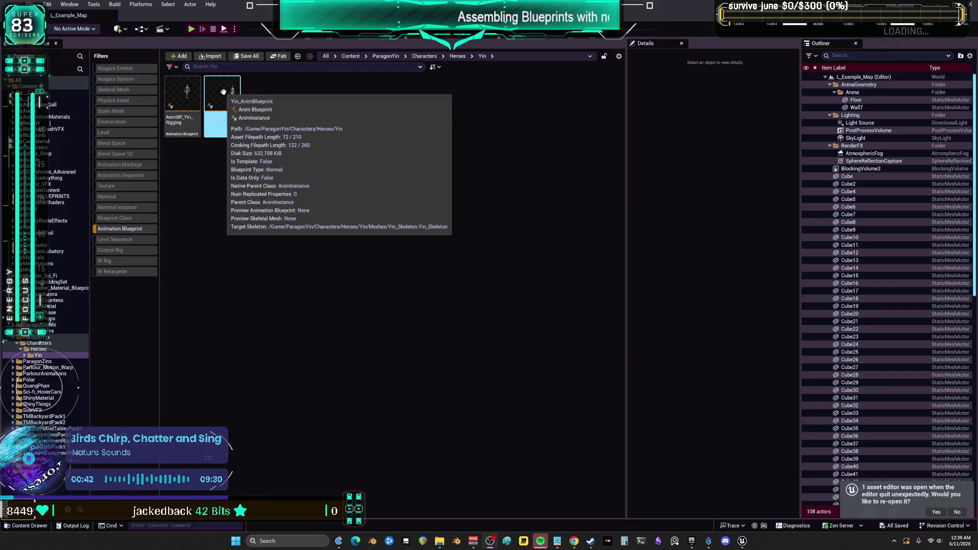
double_click(225, 93)
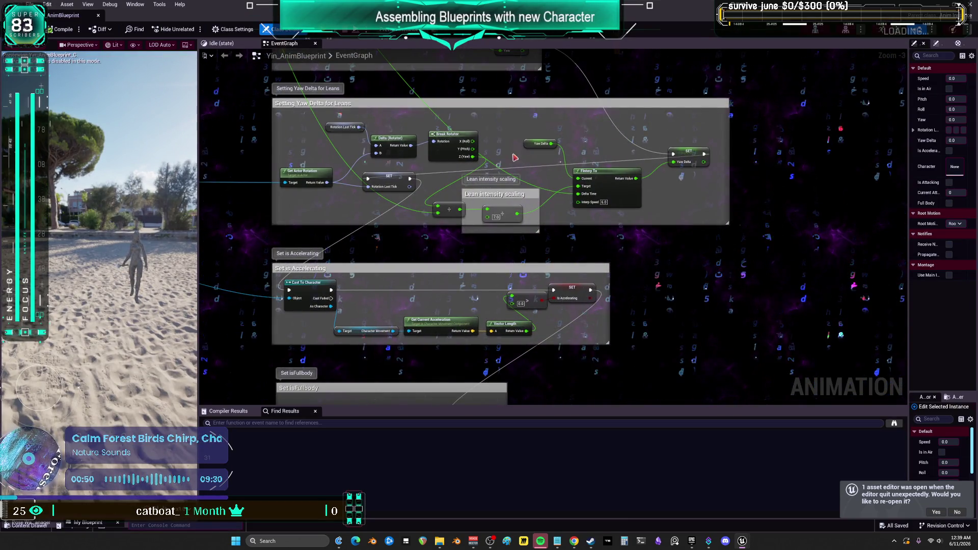
- Look into the Idle state graph, then go back up to the top-level AnimGraph
mouse_move(514, 162)
left_mouse_down()
mouse_move(511, 149)
mouse_move(495, 219)
left_mouse_up()
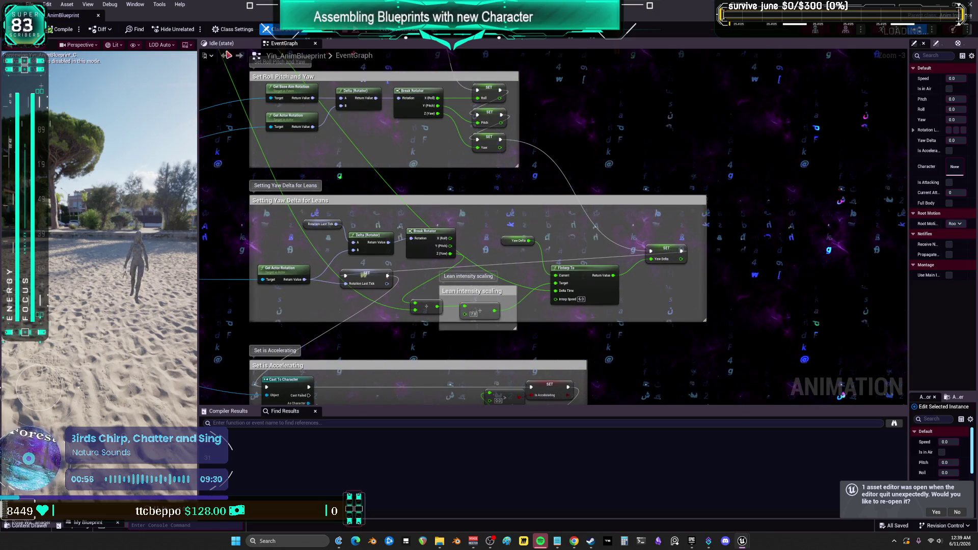
left_click(223, 43)
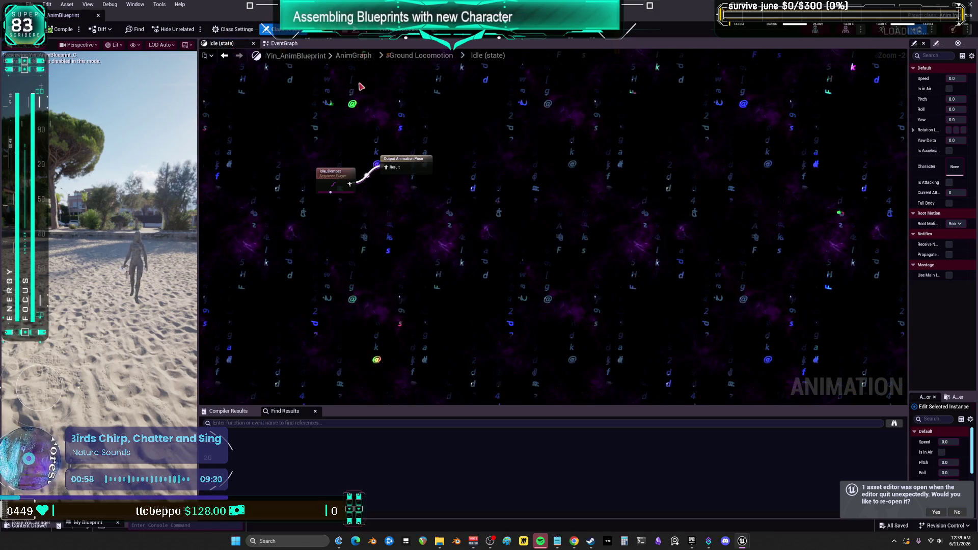
double_click(351, 86)
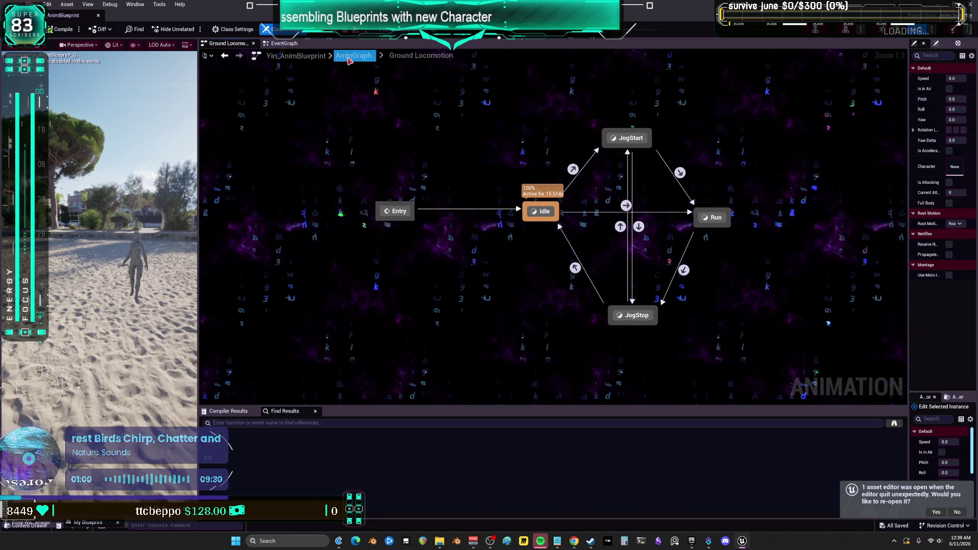
left_click(350, 56)
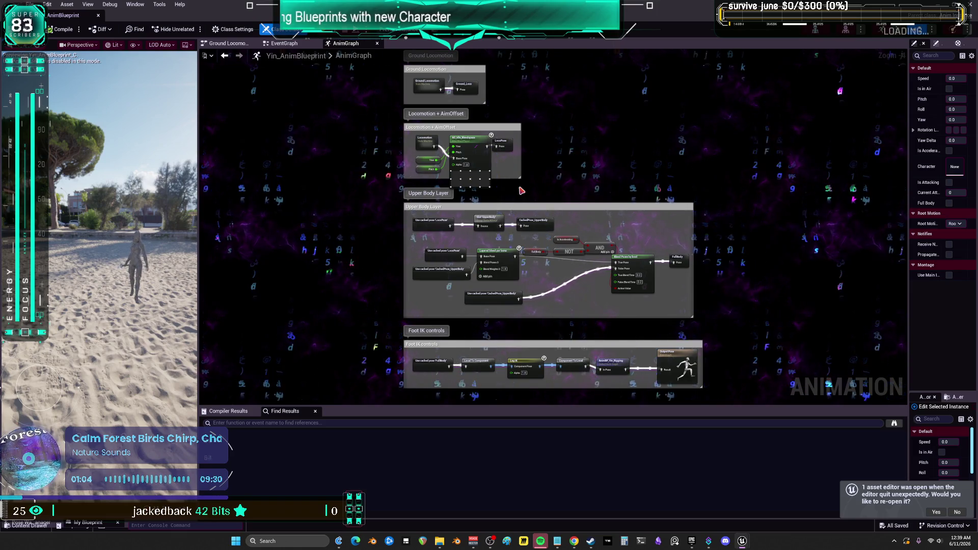
- Bring the Locomotion + AimOffset section into view and open the AO_Idle_Blendspace asset
scroll(522, 186, "up", 4)
left_click_drag(553, 227, 619, 299)
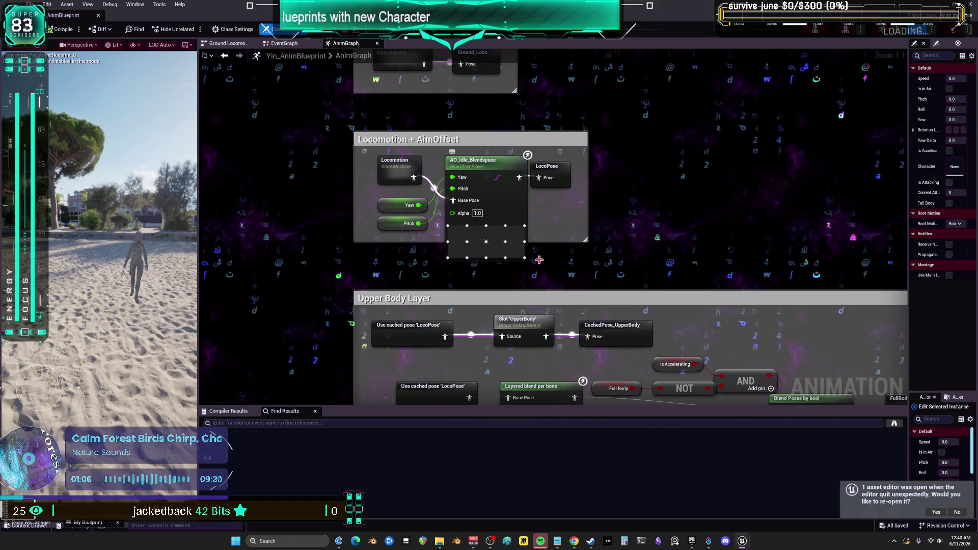
left_click(487, 243)
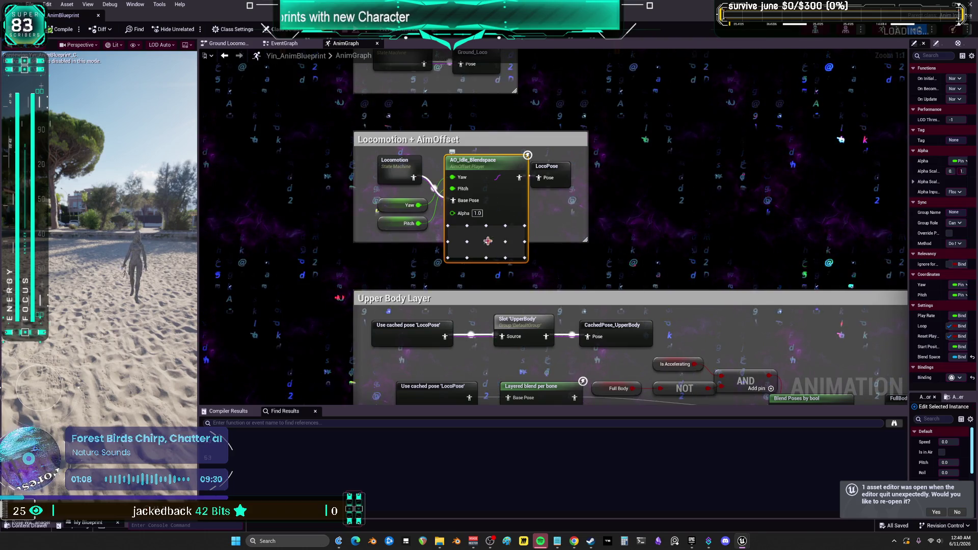
double_click(472, 200)
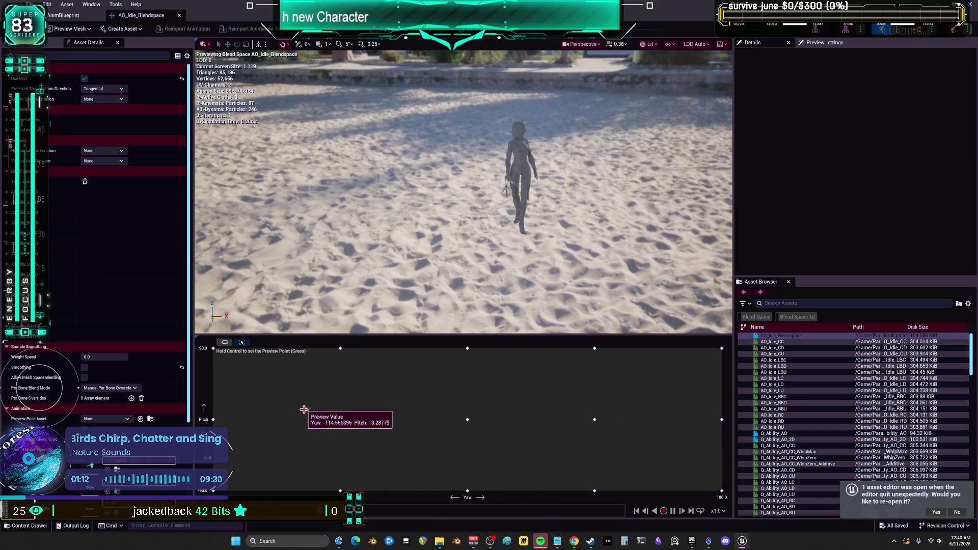
- Preview Yin's aim offset at several yaw and pitch points and review its axis settings
key("ctrl")
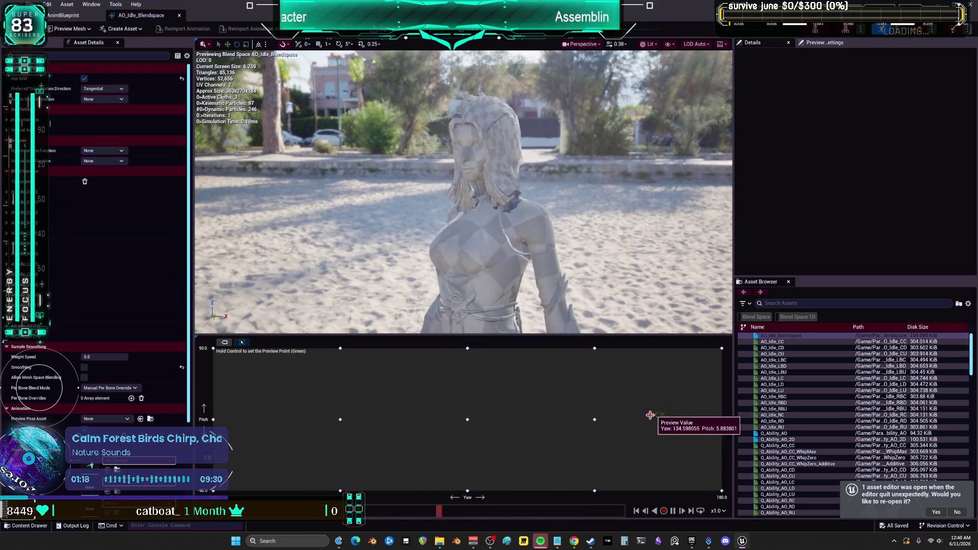
key("ctrl")
key("ctrl")
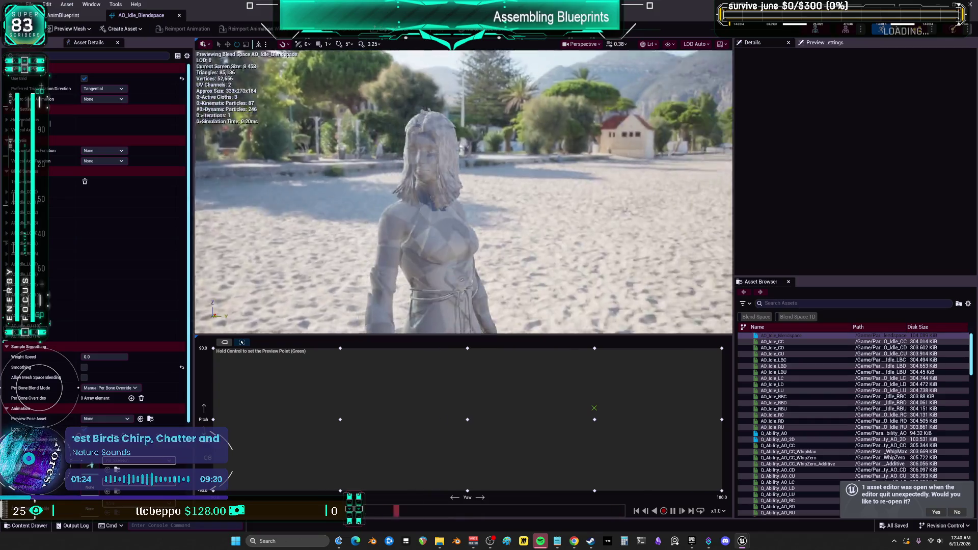
key("ctrl")
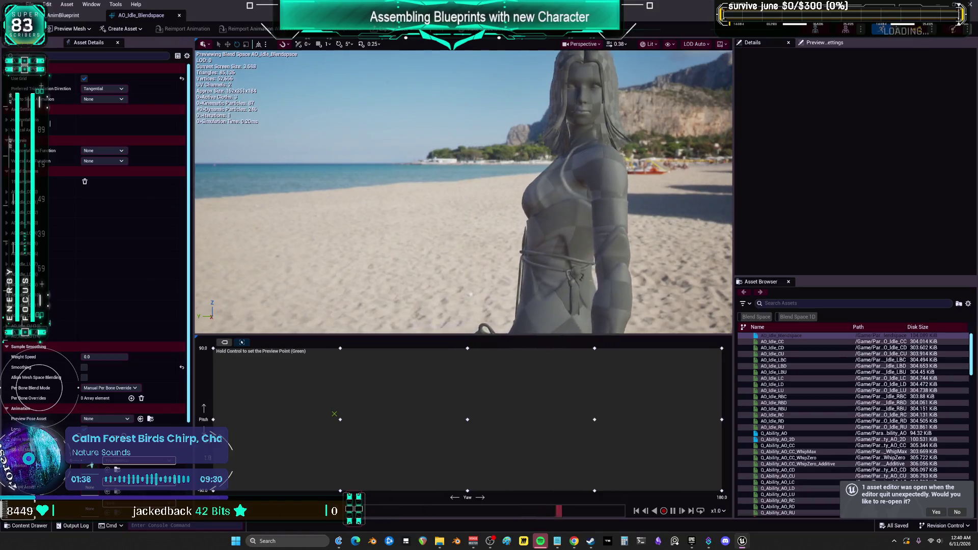
key("ctrl")
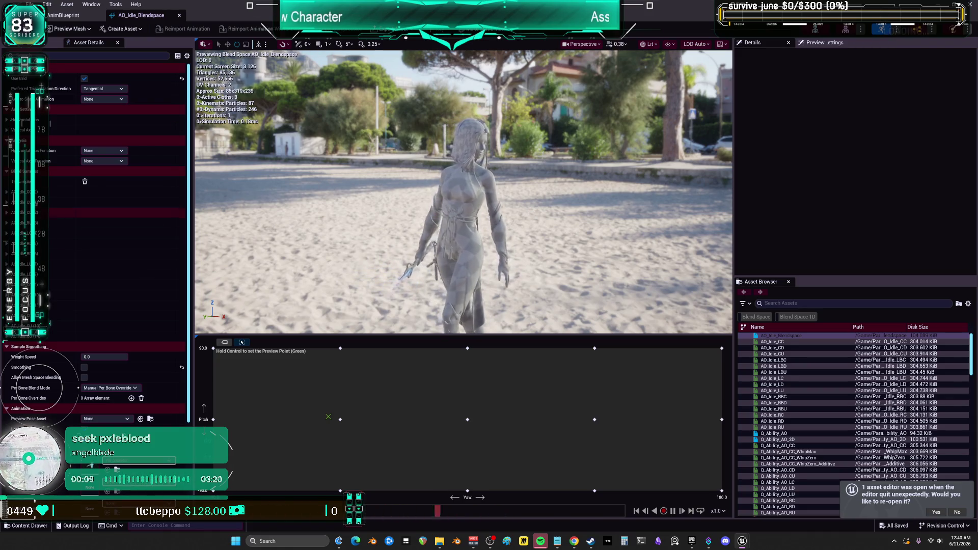
left_click(8, 122)
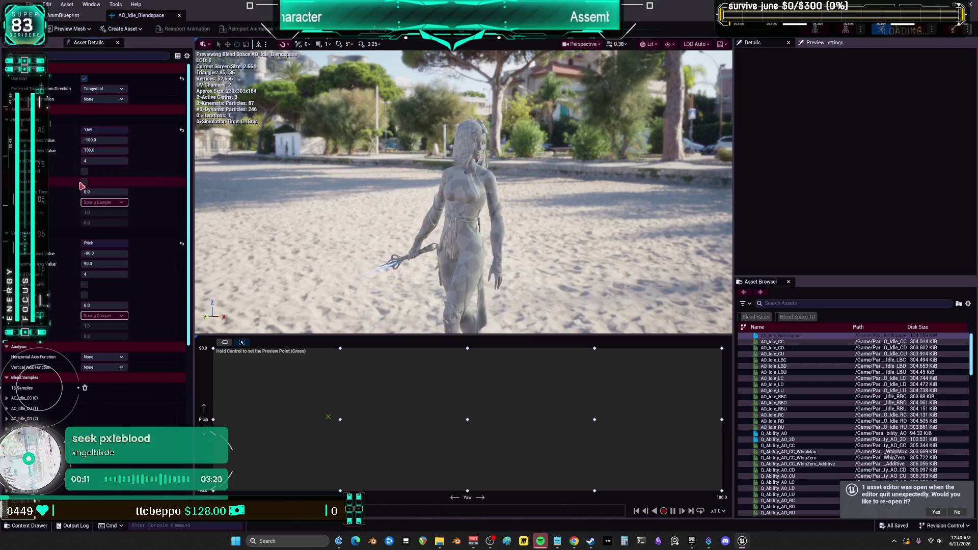
scroll(97, 229, "down", 10)
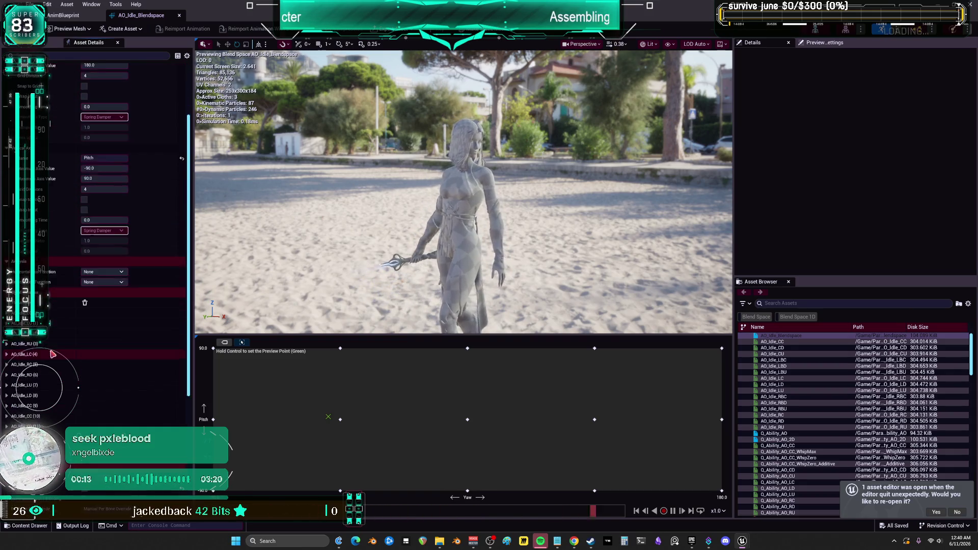
scroll(97, 255, "down", 5)
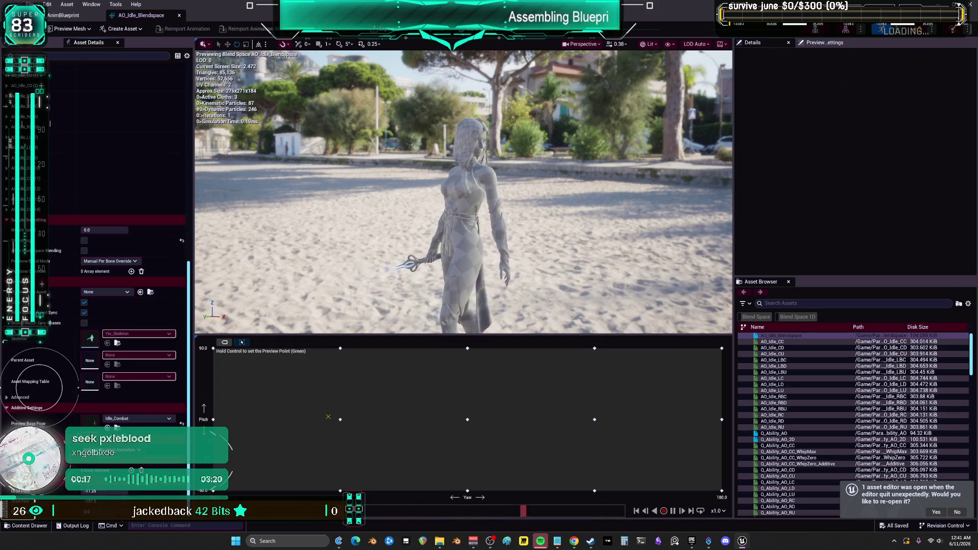
- Inspect the Pitch variable in the AnimGraph, float the editor, and switch to the Epic Games Launcher
left_click(89, 17)
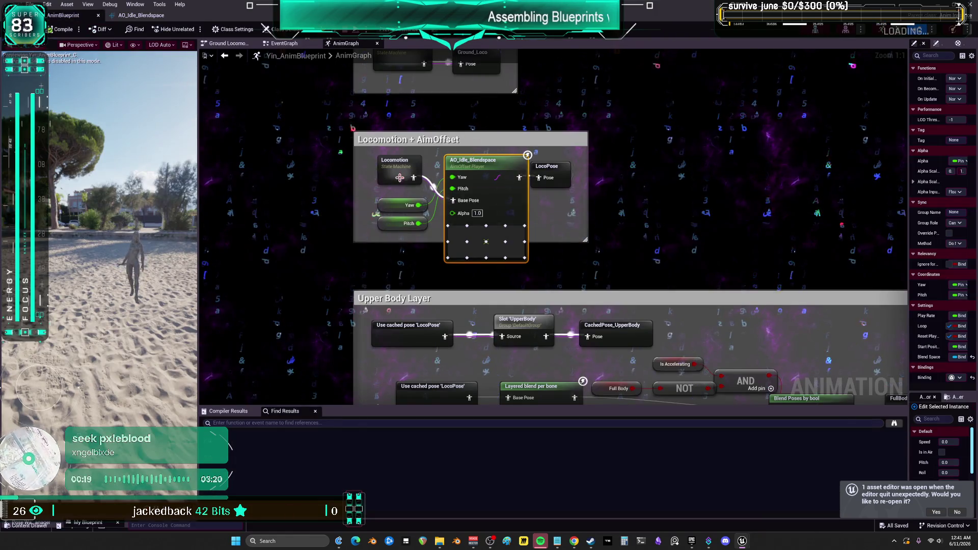
left_click(402, 223)
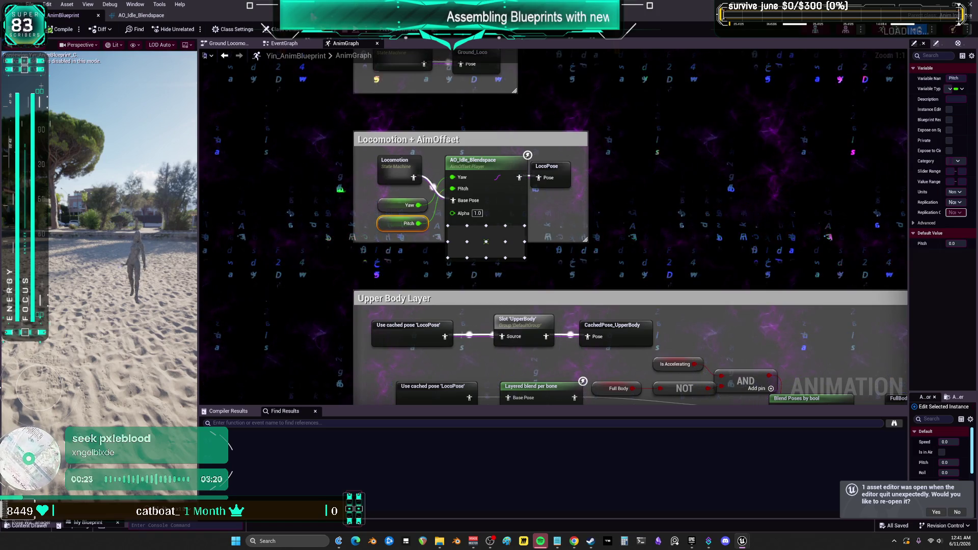
mouse_move(81, 15)
left_mouse_down()
mouse_move(259, 40)
mouse_move(255, 16)
left_mouse_up()
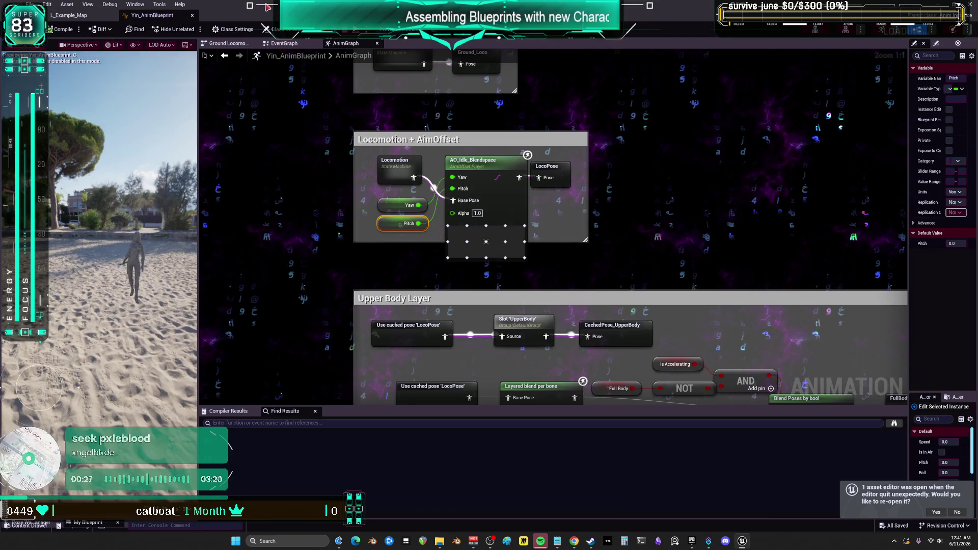
key("alt+Tab")
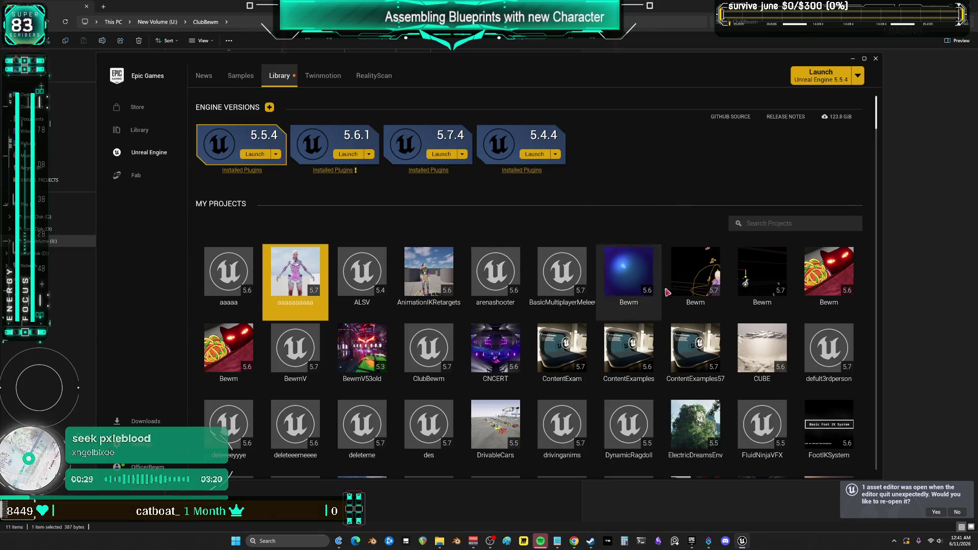
- Launch the Bewm project and open AnimBlueprintUpdatereplace1 for editing
double_click(705, 280)
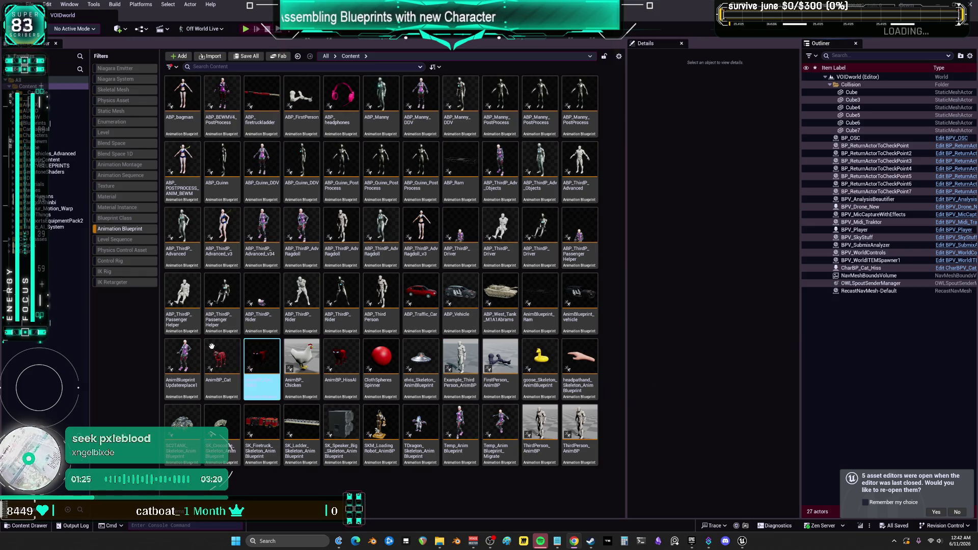
double_click(183, 363)
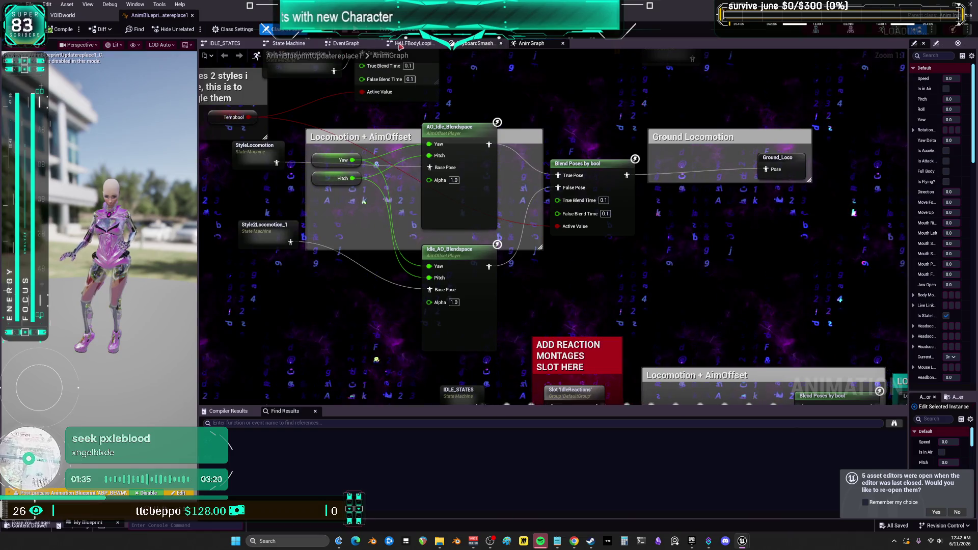
- Move Style2Locomotion_1 lower, set Tempbool's default to true, and compile and save
mouse_move(306, 240)
left_mouse_down()
mouse_move(304, 343)
mouse_move(309, 295)
mouse_move(326, 295)
left_mouse_up()
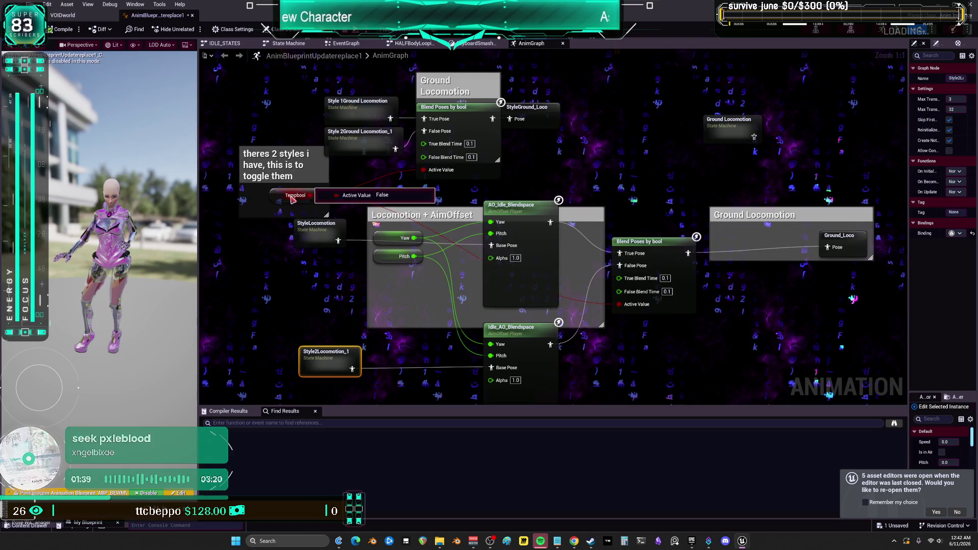
left_click(294, 196)
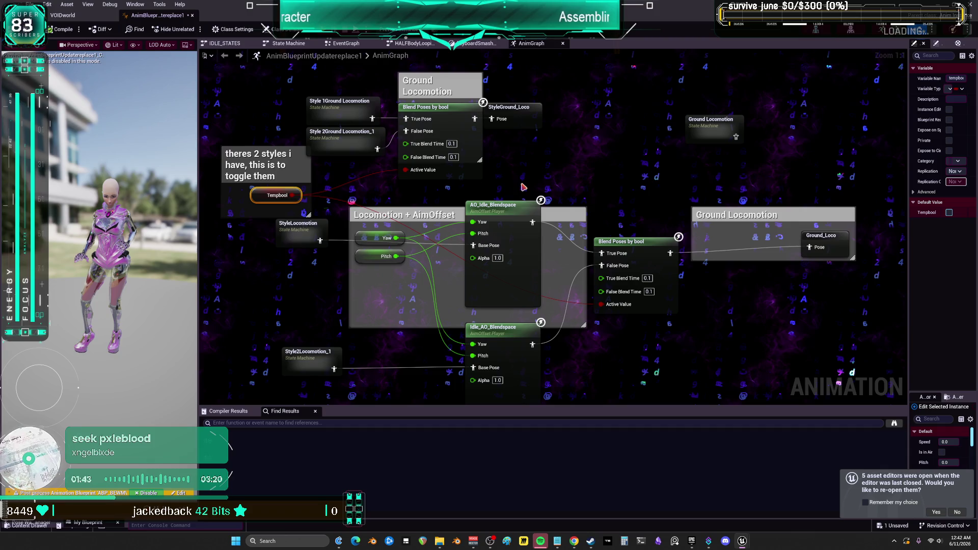
left_click(949, 213)
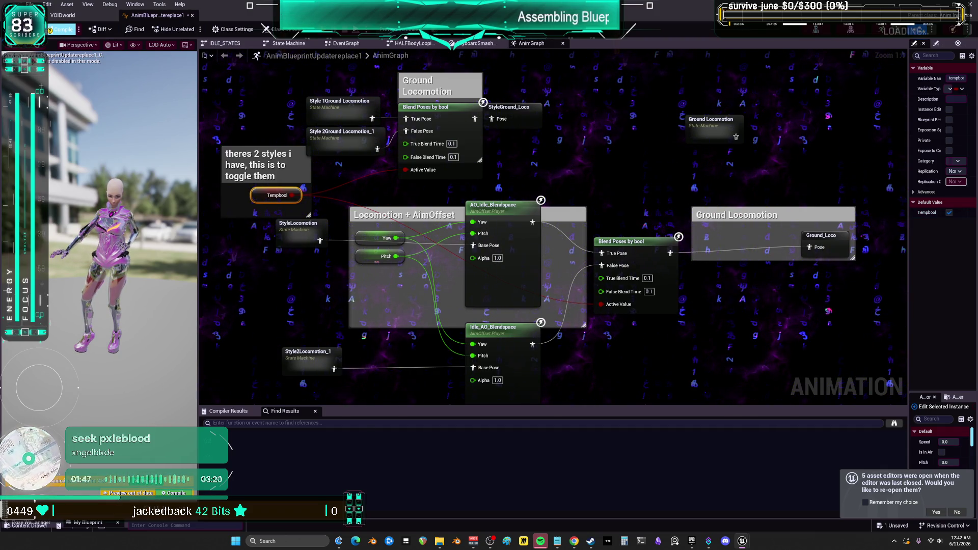
left_click(61, 29)
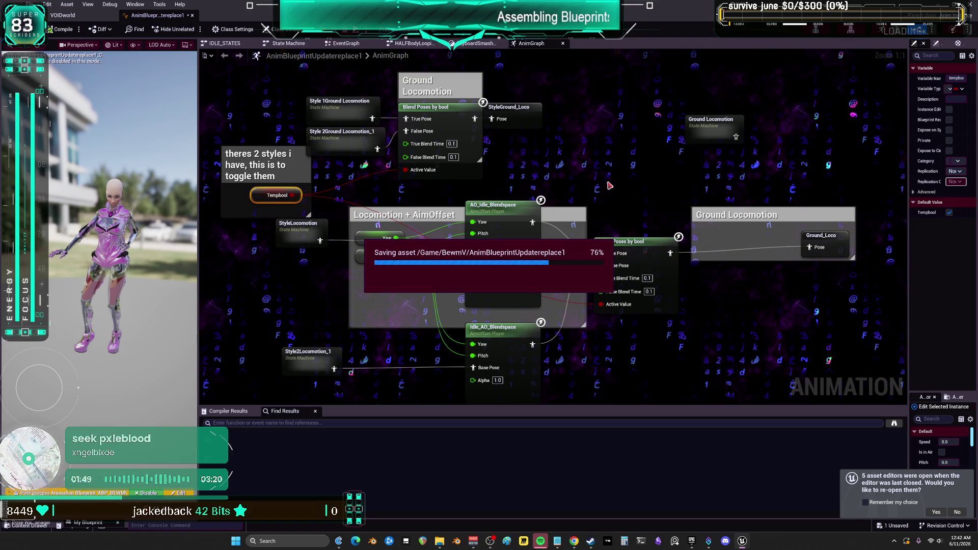
- Select the Ground Locomotion state machine node and centre the locomotion nodes in view
scroll(605, 185, "down", 2)
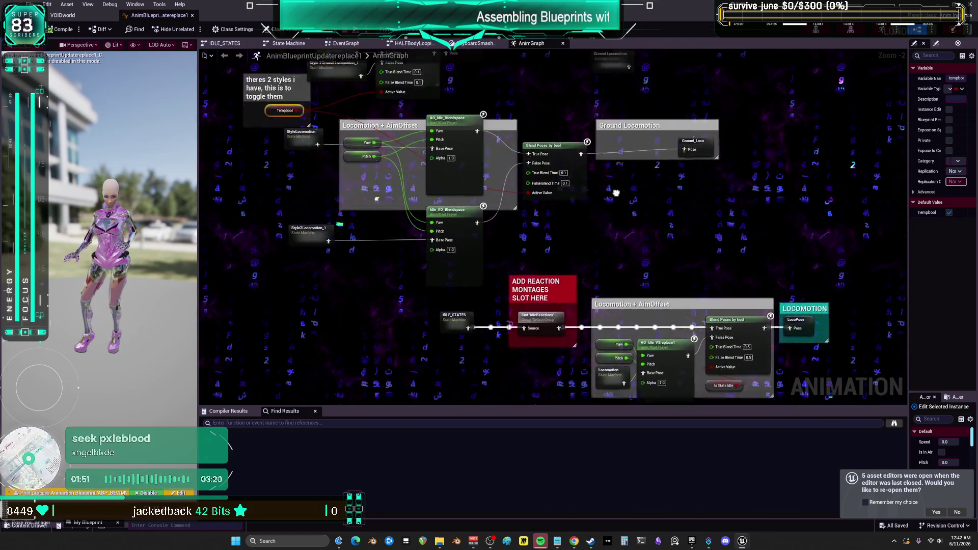
scroll(527, 136, "down", 1)
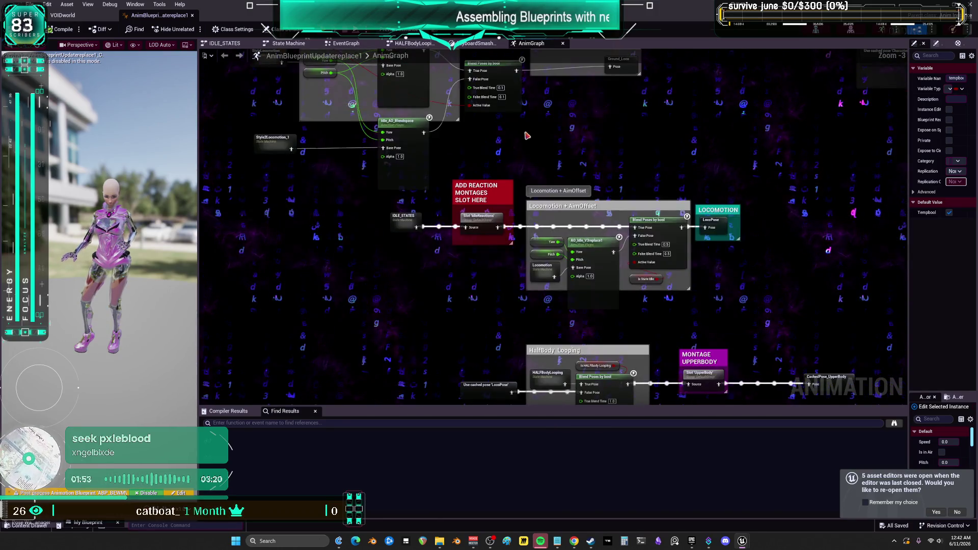
mouse_move(554, 138)
left_mouse_down()
mouse_move(562, 222)
mouse_move(611, 132)
mouse_move(611, 68)
left_mouse_up()
left_click_drag(535, 72, 527, 251)
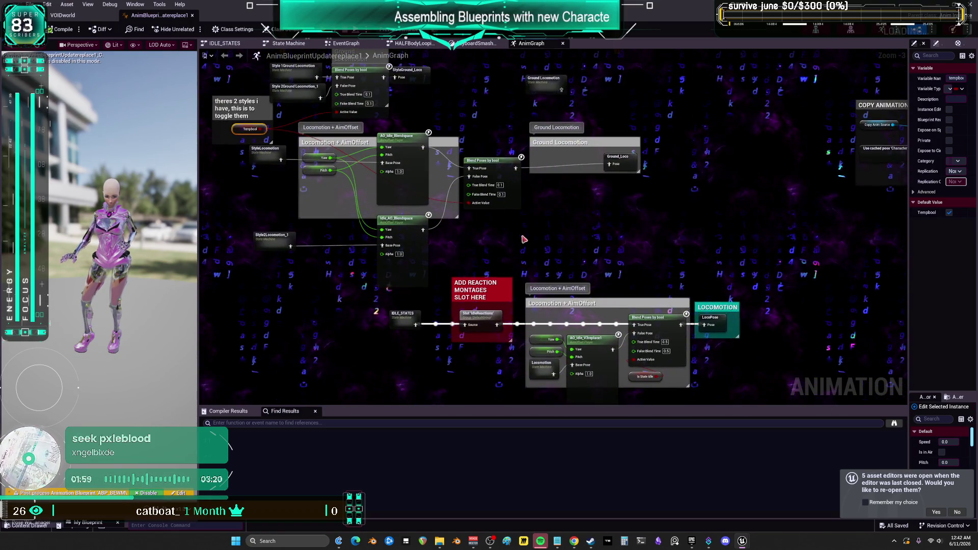
scroll(525, 249, "down", 1)
scroll(478, 161, "down", 1)
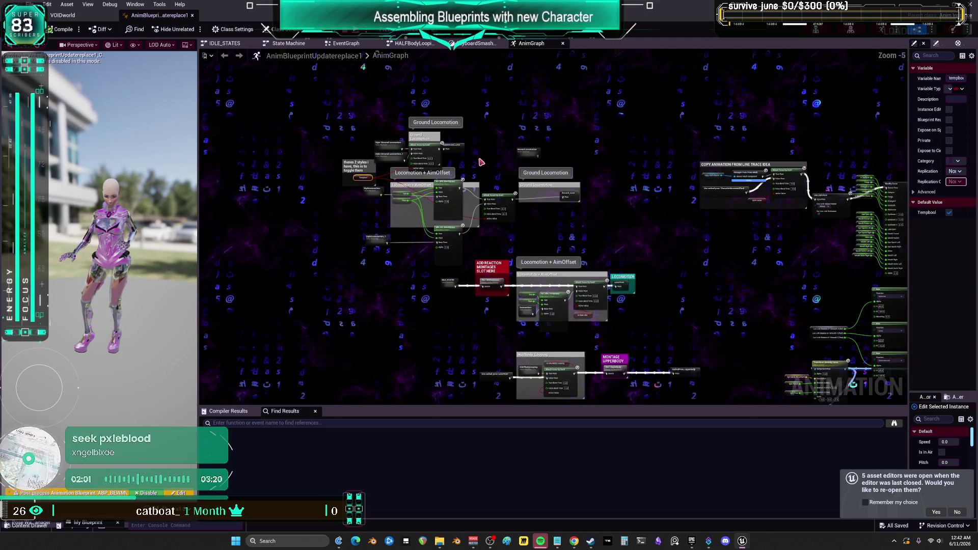
scroll(523, 154, "up", 4)
left_click(533, 145)
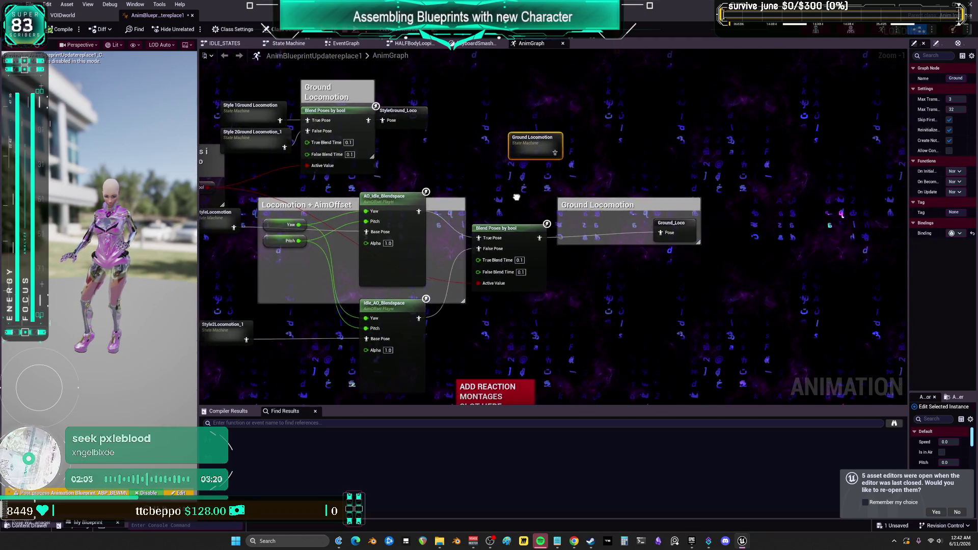
left_click_drag(517, 197, 608, 185)
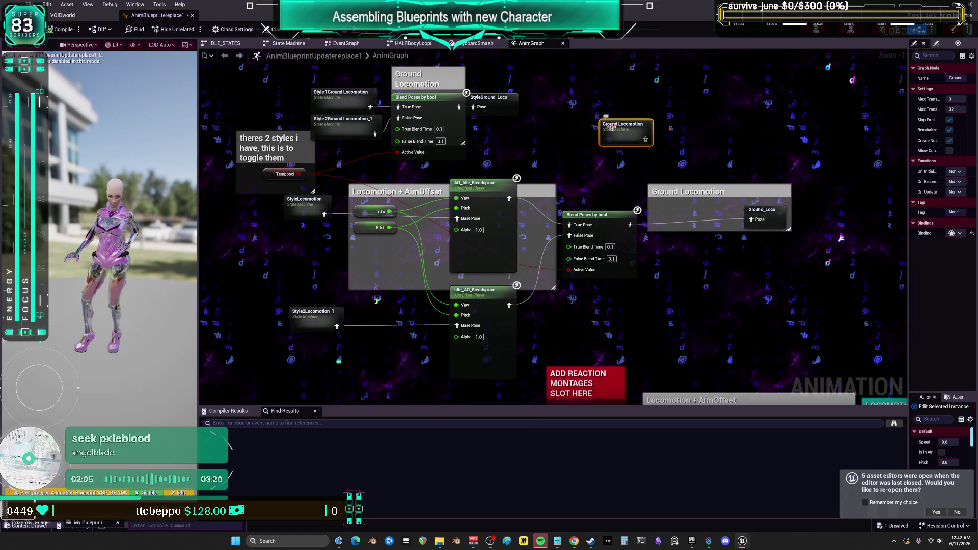
- Review the Ground Locomotion, Style 1Ground Locomotion and Style 2Ground Locomotion_1 state machines
double_click(613, 130)
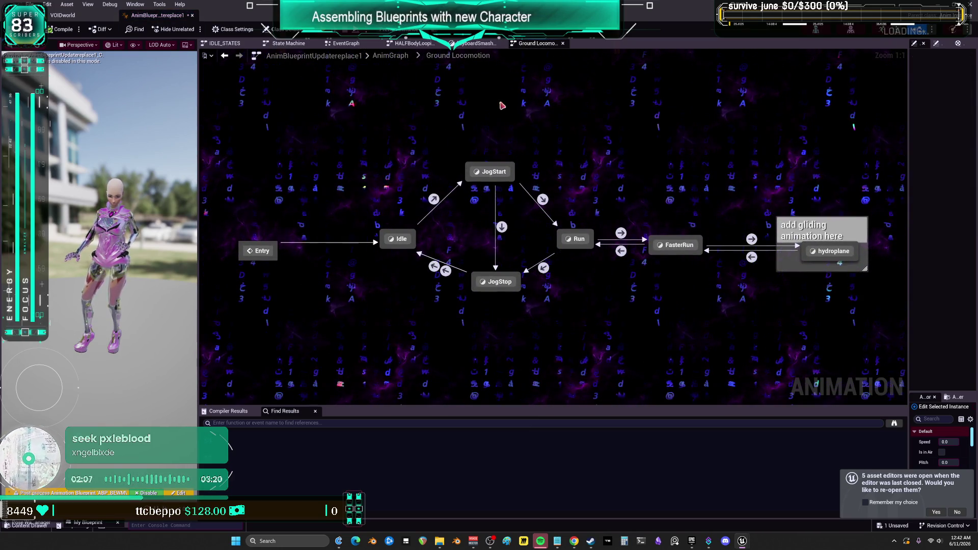
left_click(225, 55)
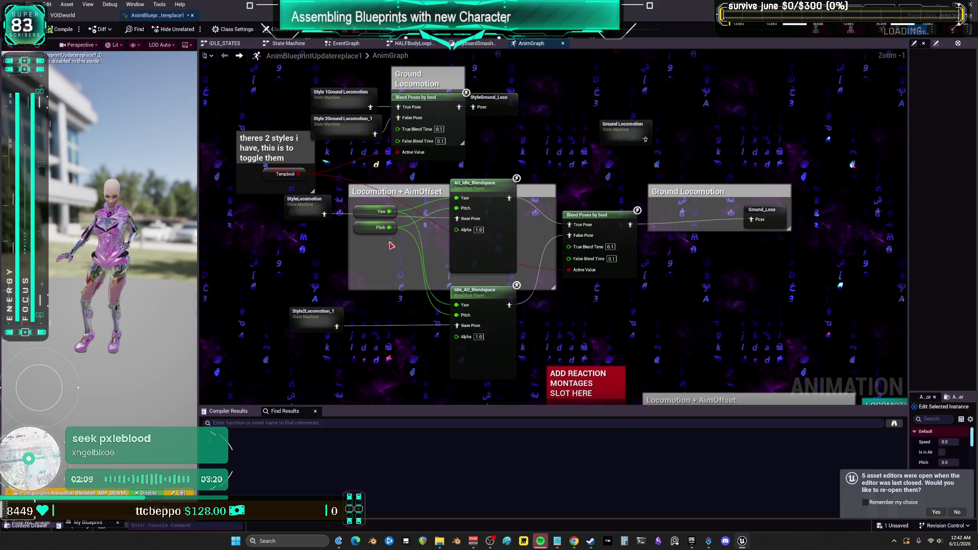
double_click(340, 101)
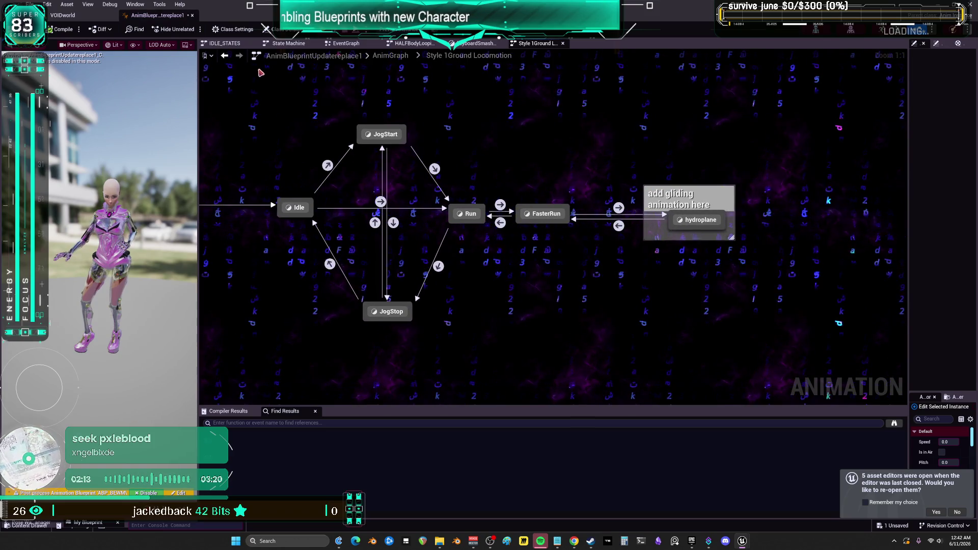
left_click(224, 56)
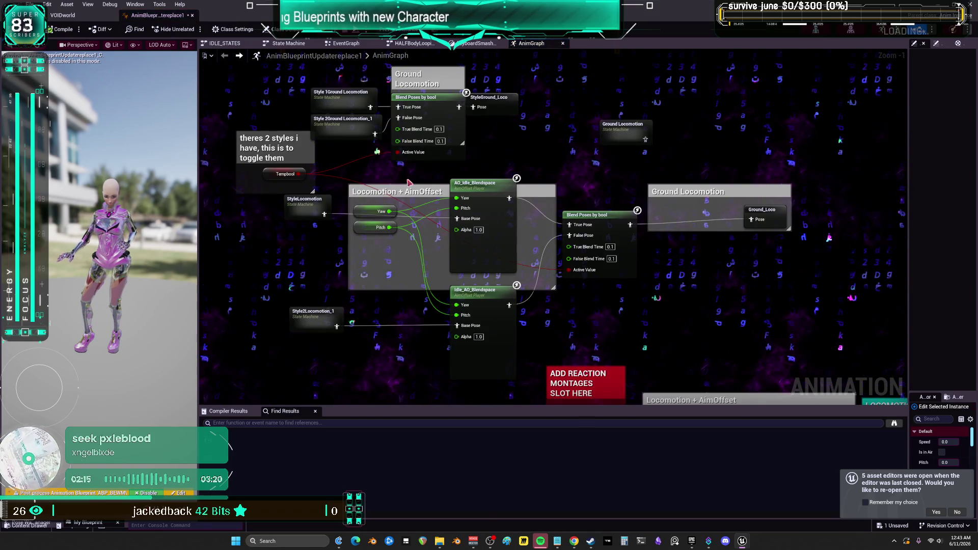
double_click(346, 132)
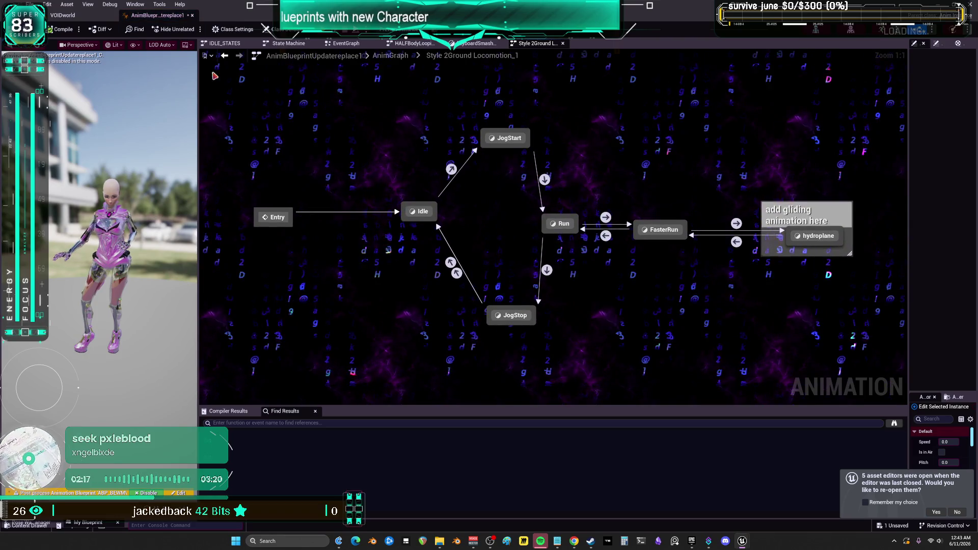
key("alt+Left")
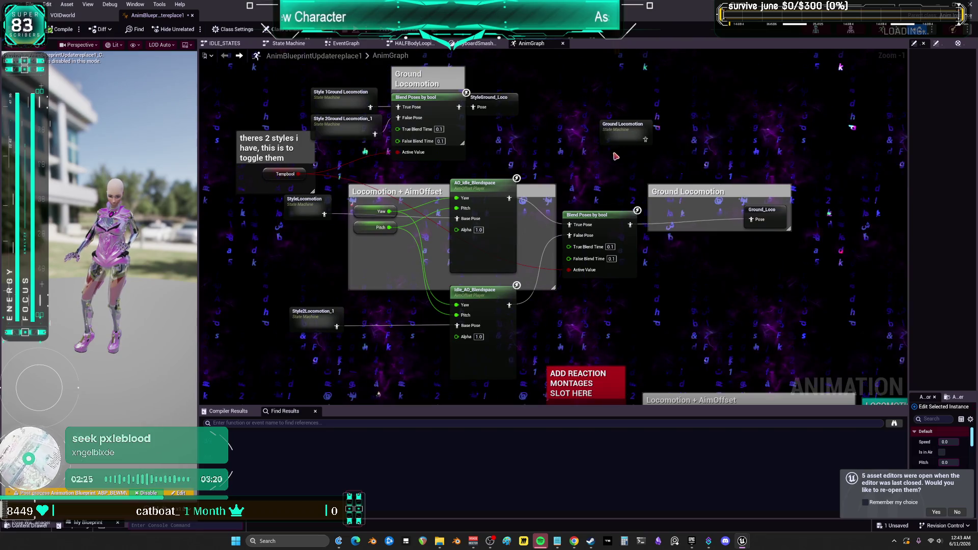
- Nudge the StyleGround_Loco cached pose node slightly to the right
left_click(506, 104)
left_click_drag(506, 104, 522, 104)
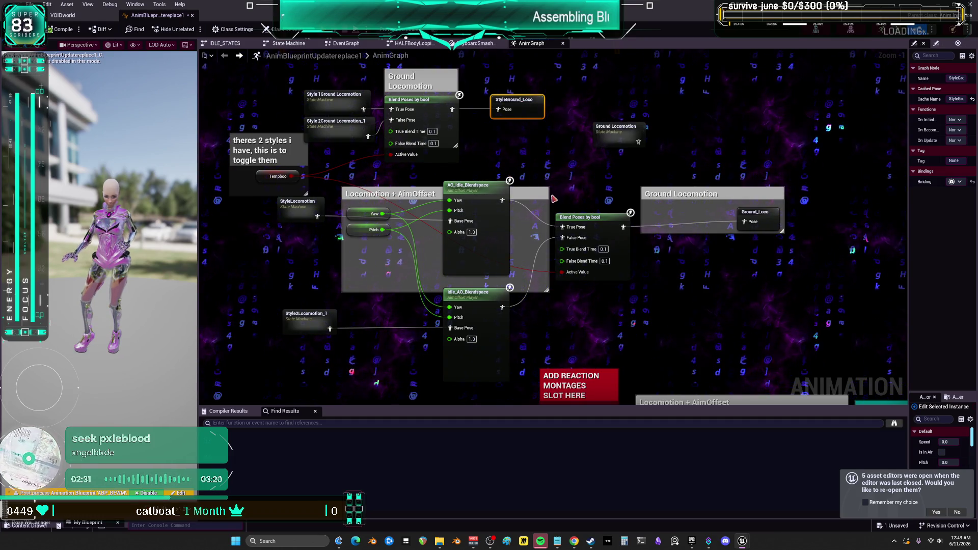
left_click_drag(556, 199, 551, 203)
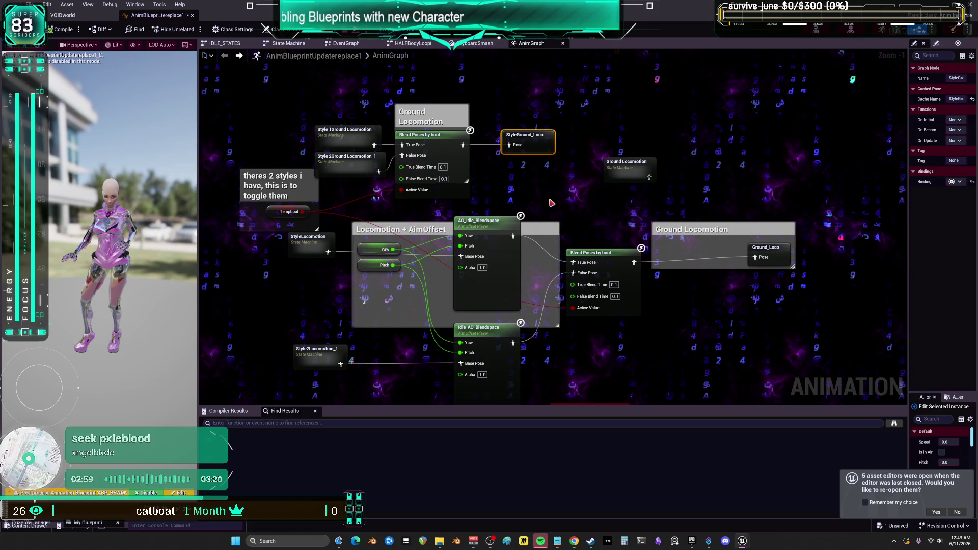
- Inspect the IDLE_STATES and Locomotion nodes, then debug the player's running BPV_Player instance
scroll(612, 264, "down", 3)
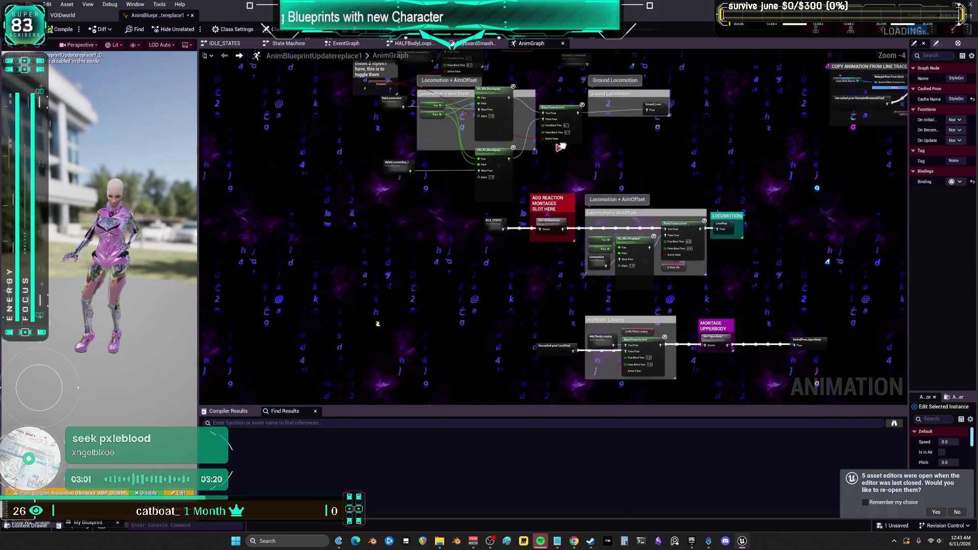
left_click(493, 225)
left_click_drag(594, 153, 506, 71)
left_click(502, 188)
scroll(576, 172, "up", 3)
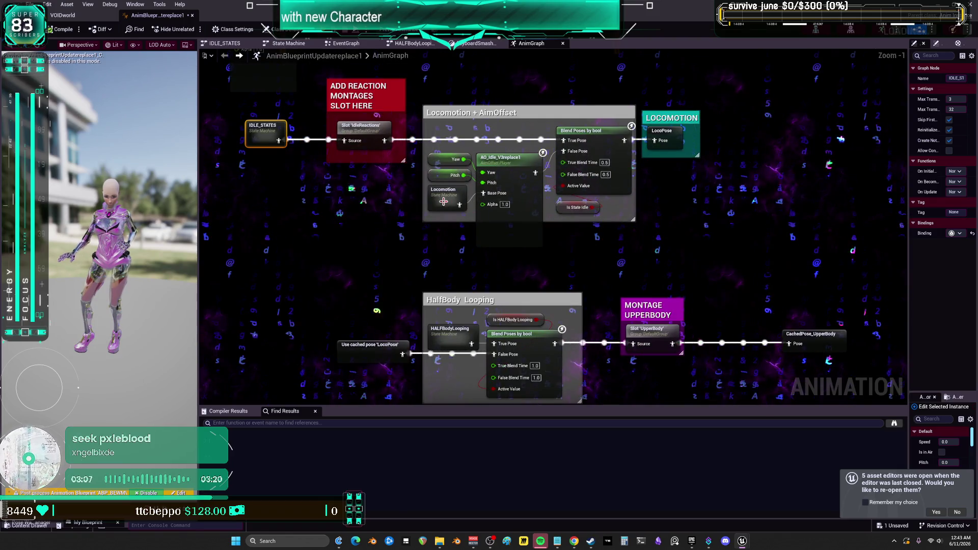
scroll(499, 104, "down", 1)
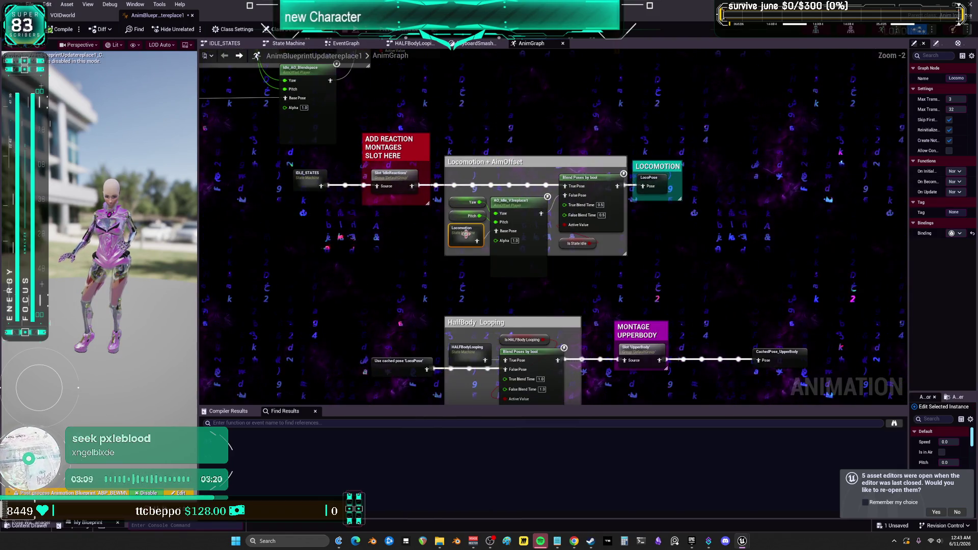
scroll(488, 194, "down", 2)
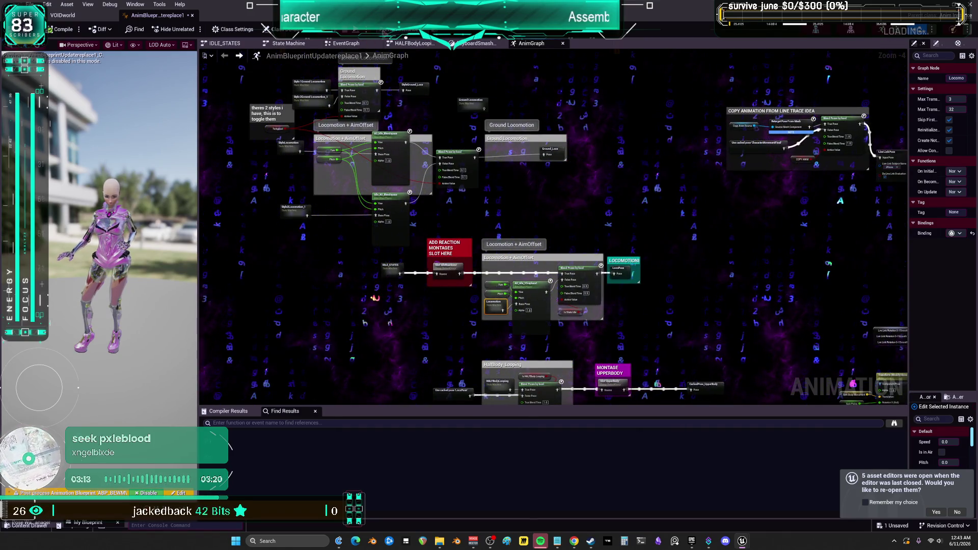
left_click(398, 29)
left_click(400, 53)
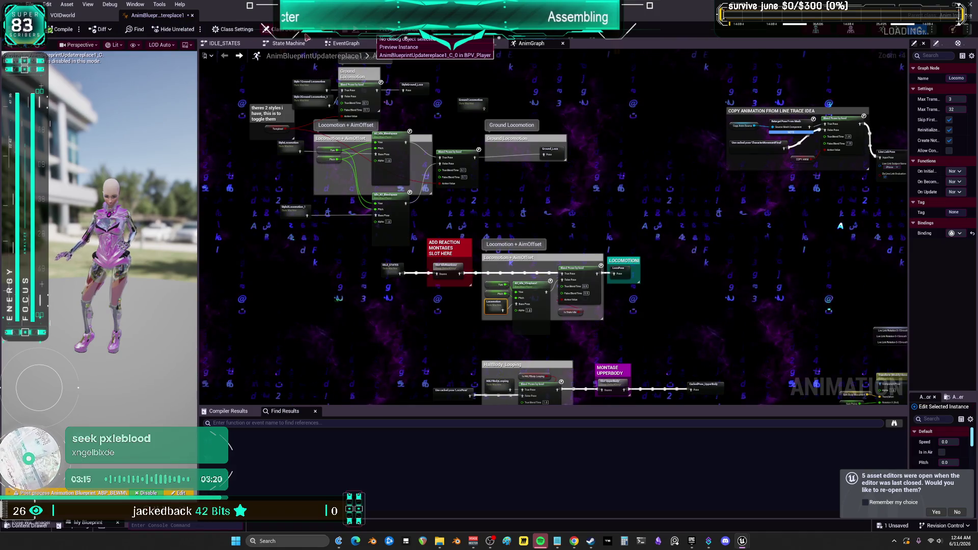
- Window the running game with Alt+Enter, move the Bewm Preview window aside, then close it
key("alt+Tab")
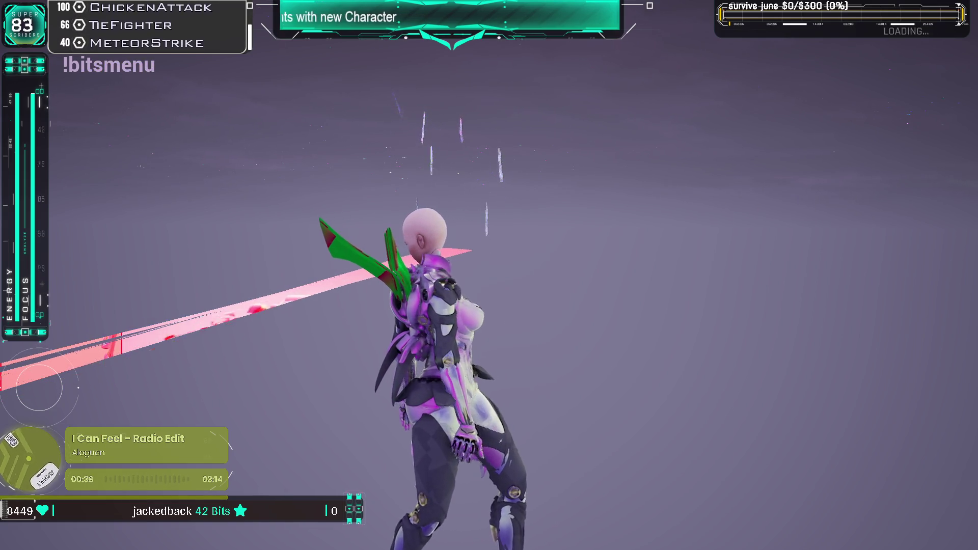
key("alt+Return")
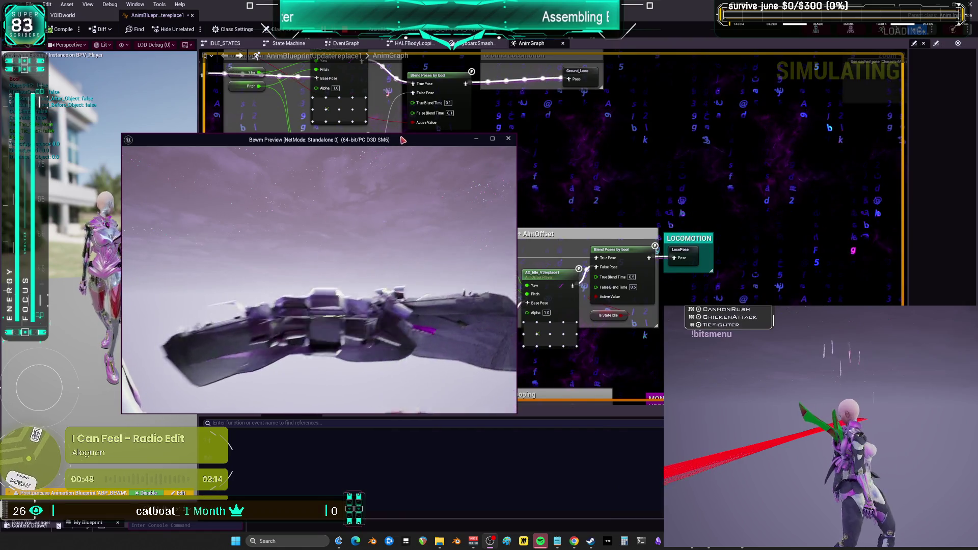
mouse_move(320, 139)
left_mouse_down()
mouse_move(248, 216)
mouse_move(108, 202)
mouse_move(322, 149)
mouse_move(394, 243)
left_mouse_up()
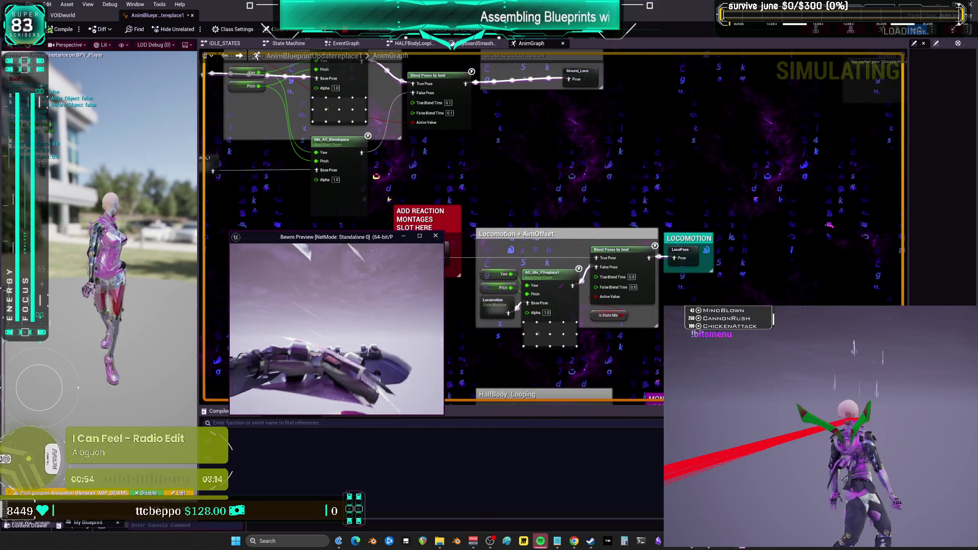
left_click(390, 199)
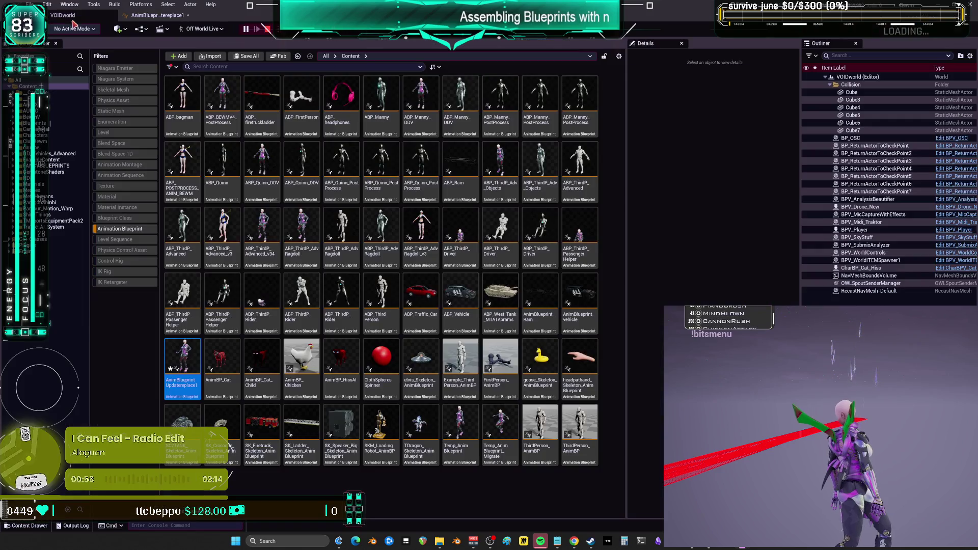
- Return to the level editor and stop the Play In Editor session
key("ctrl+b")
left_click(266, 30)
left_click(268, 31)
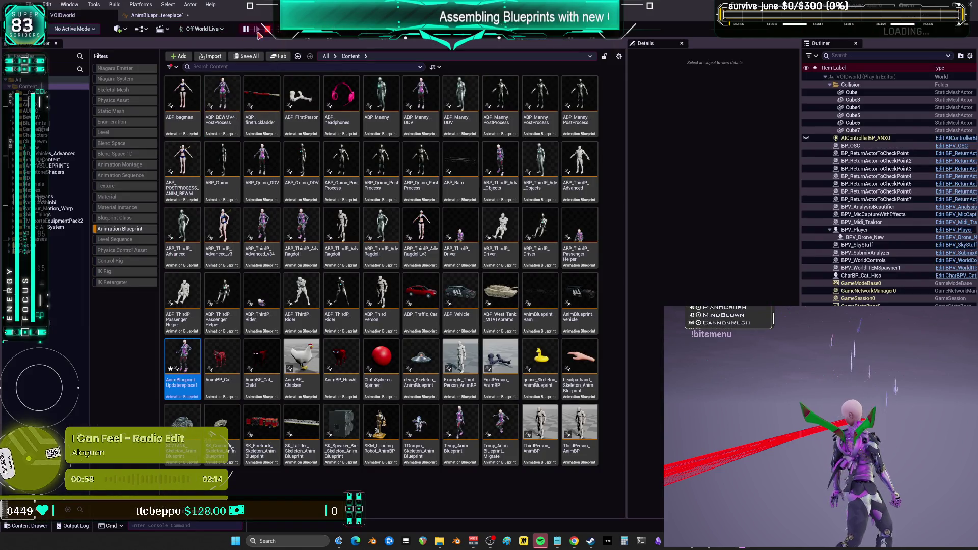
left_click(266, 31)
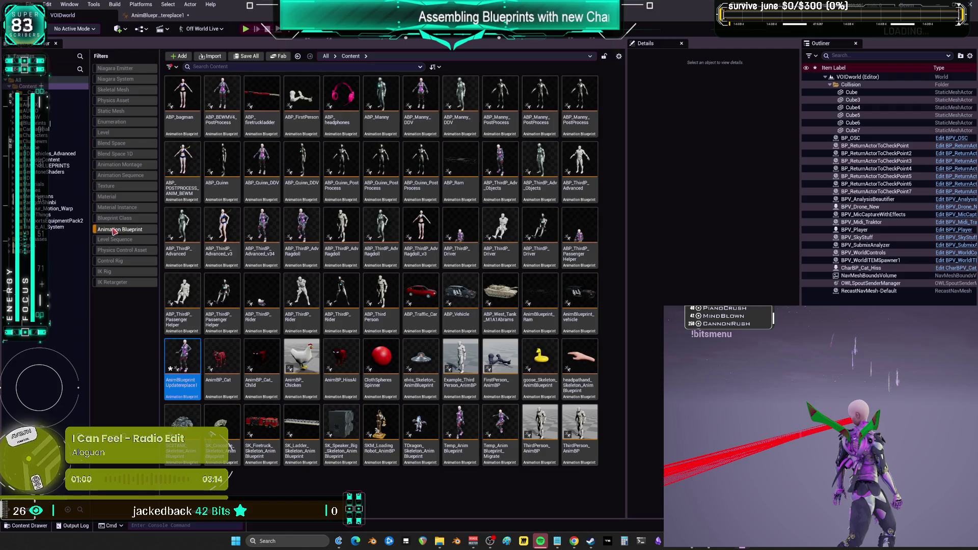
- Filter the Content Browser to levels, open TestLevel saving the animation blueprint, and return to its graph
left_click(114, 229)
left_click(118, 133)
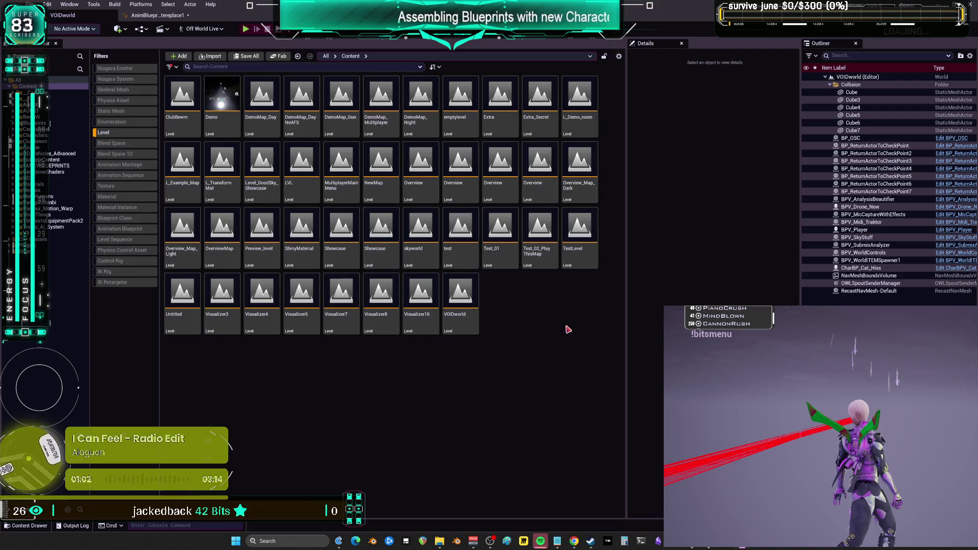
double_click(567, 255)
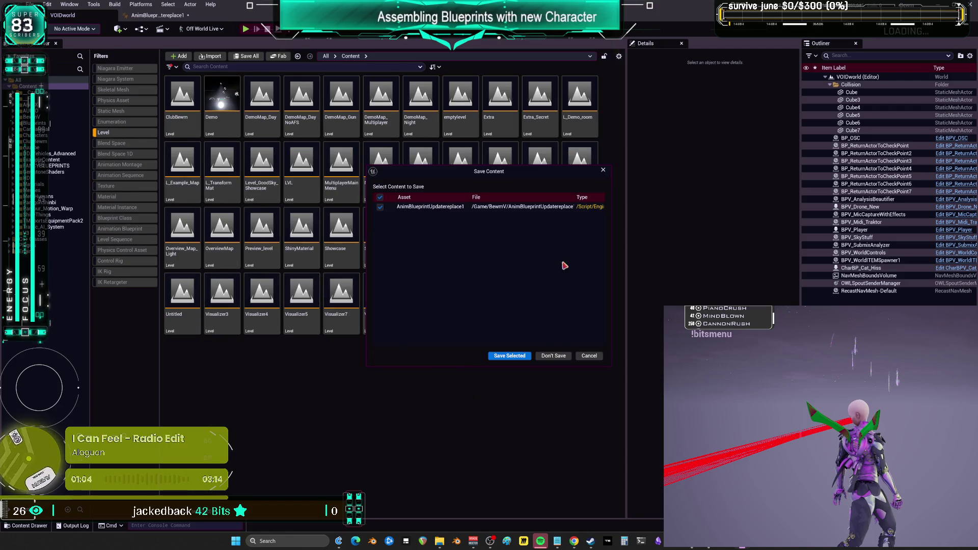
left_click(529, 356)
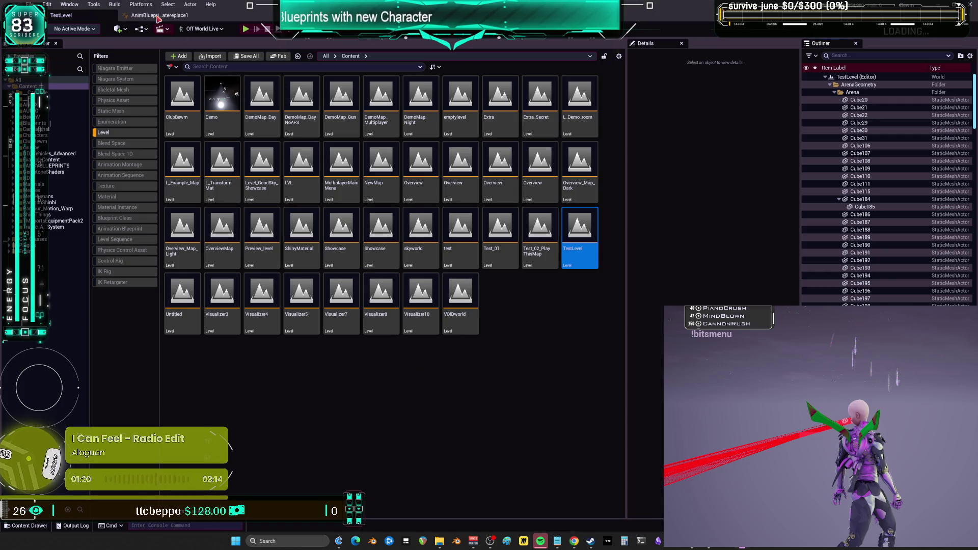
key("ctrl+Tab")
scroll(430, 168, "down", 3)
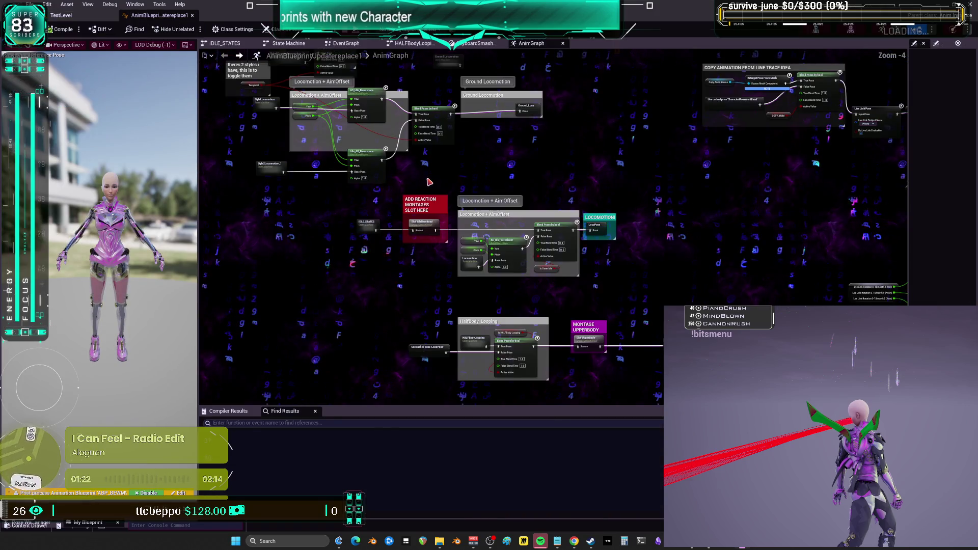
scroll(431, 168, "down", 3)
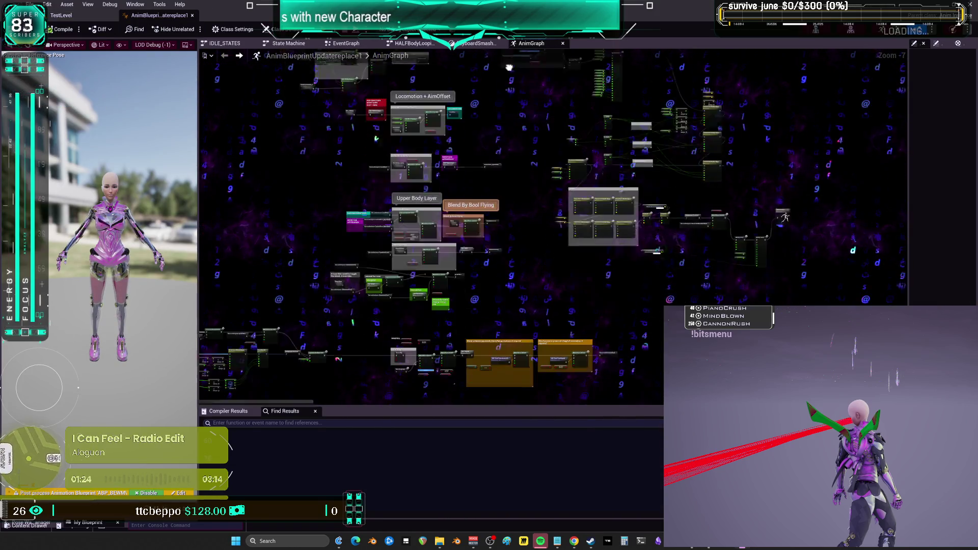
scroll(402, 289, "up", 5)
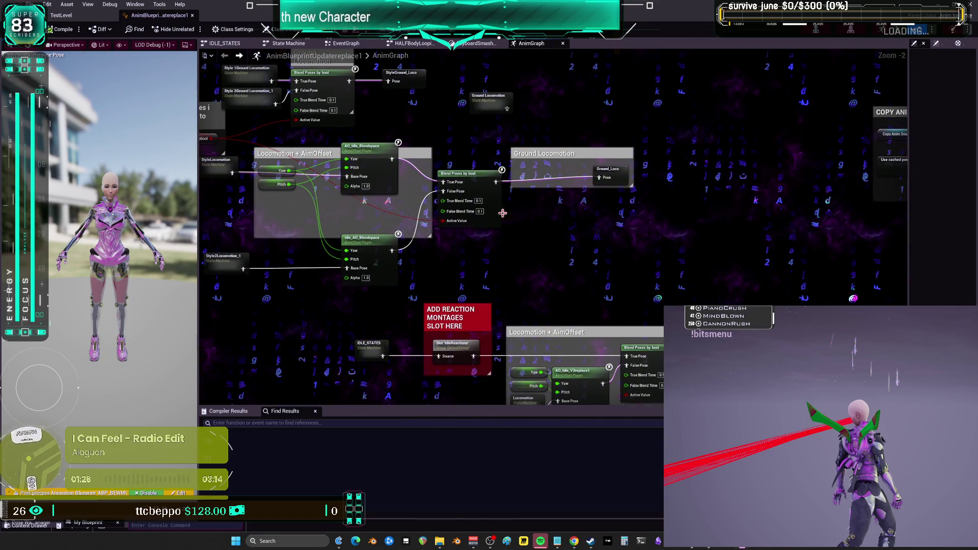
left_click(366, 350)
left_click_drag(507, 285, 521, 116)
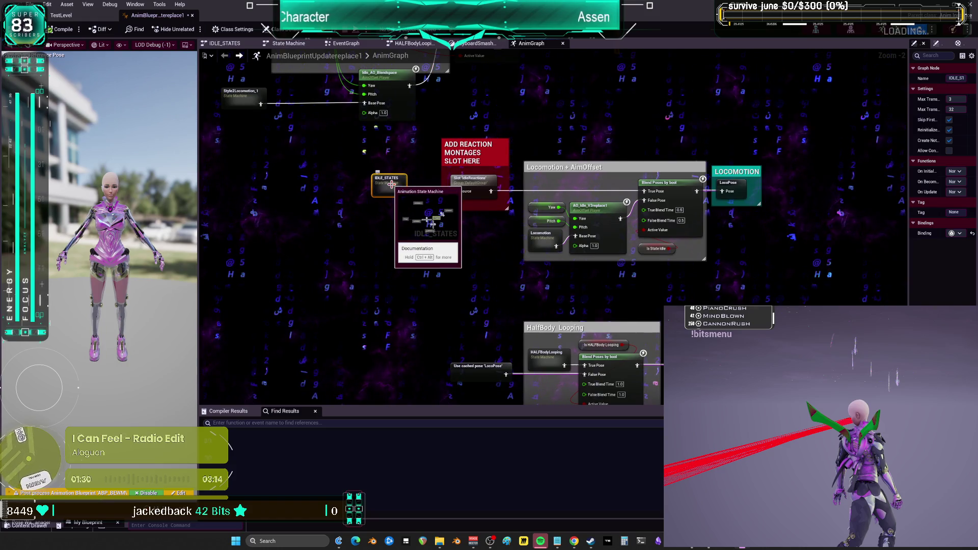
left_click_drag(545, 238, 393, 227)
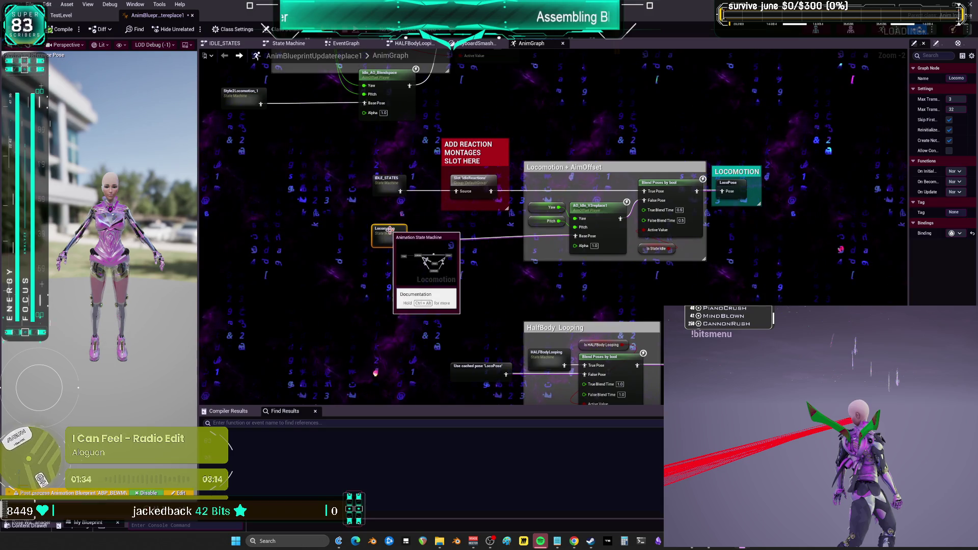
double_click(392, 231)
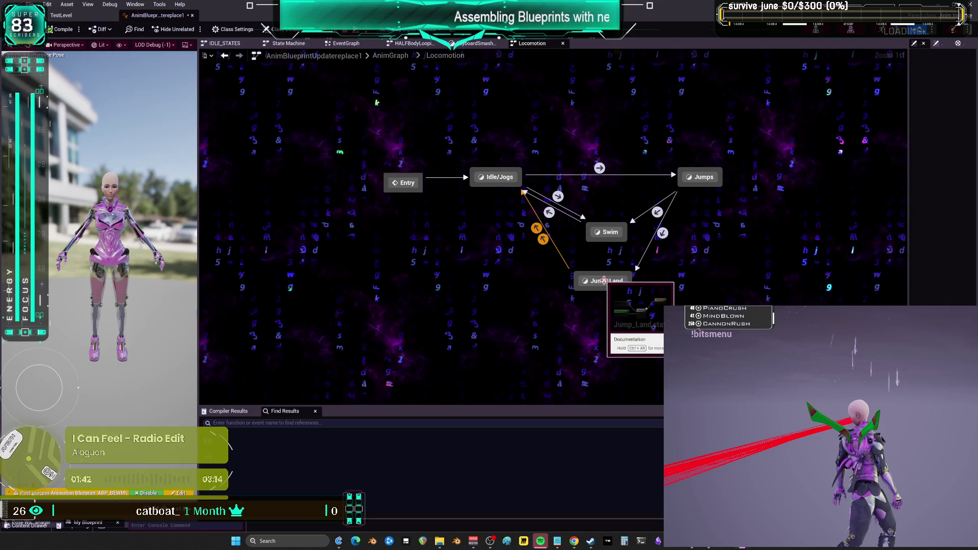
double_click(488, 179)
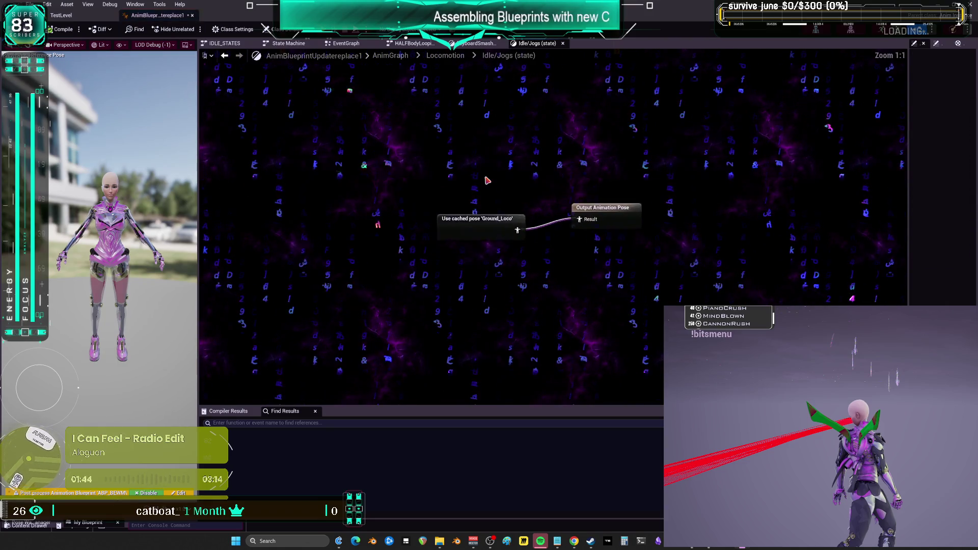
left_click(506, 222)
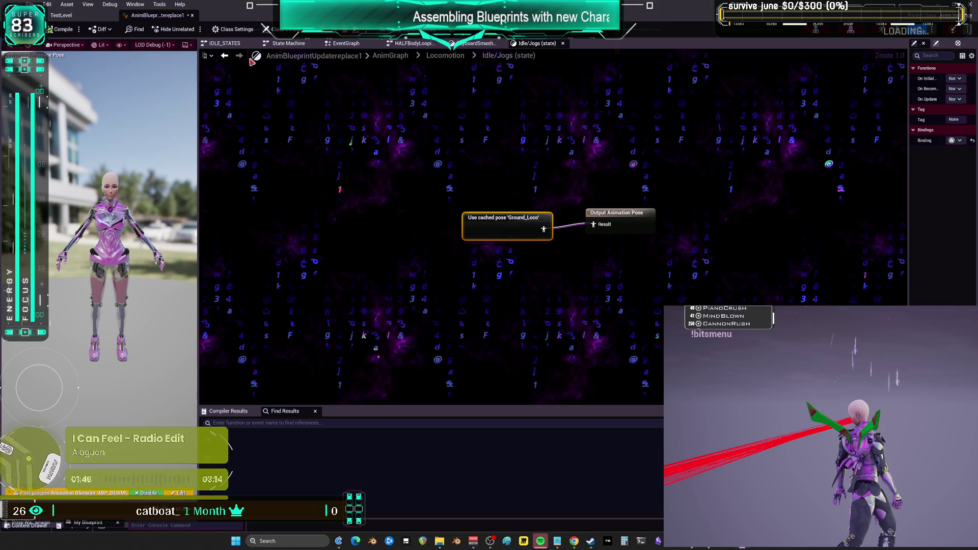
left_click(224, 55)
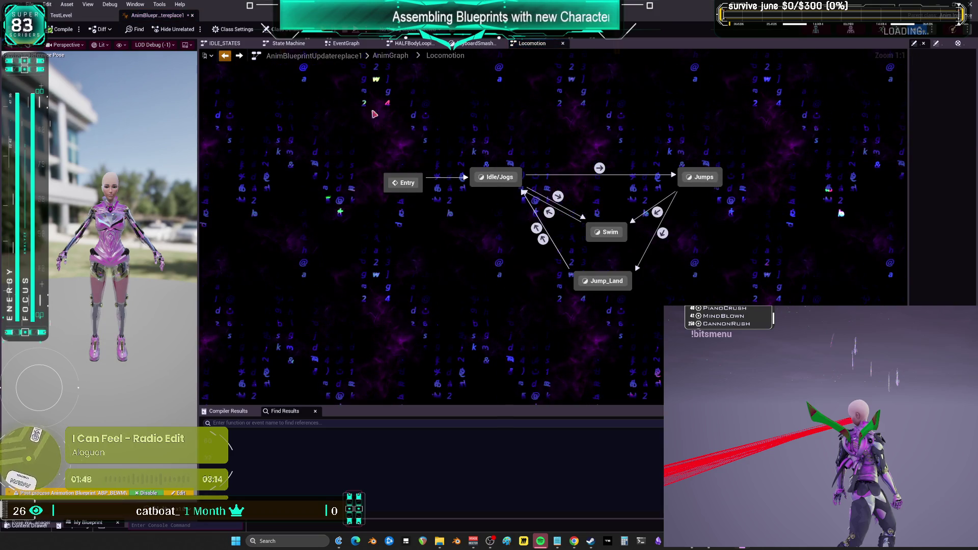
key("alt+Left")
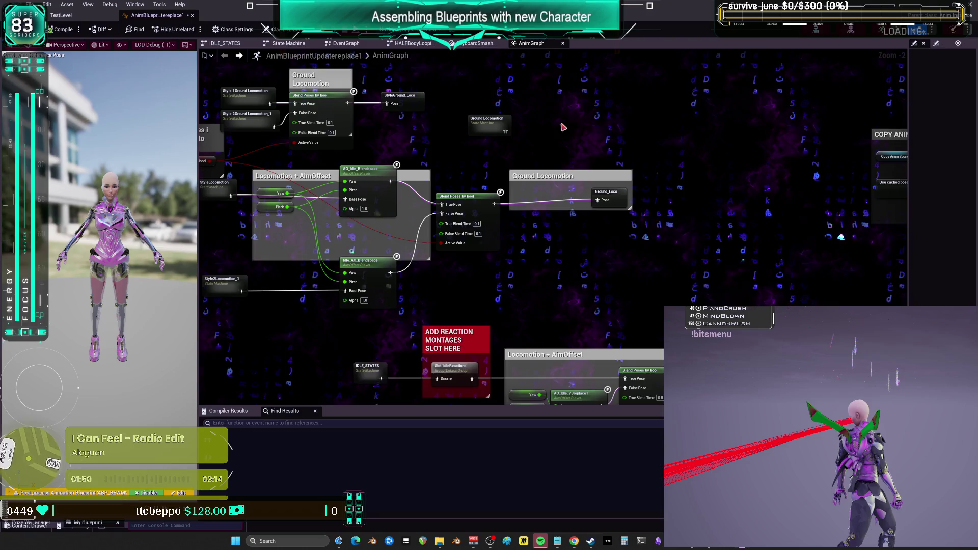
- Inspect the Ground_Loco and StyleGround_Loco cached poses and shift the Ground Locomotion group right
left_click(653, 194)
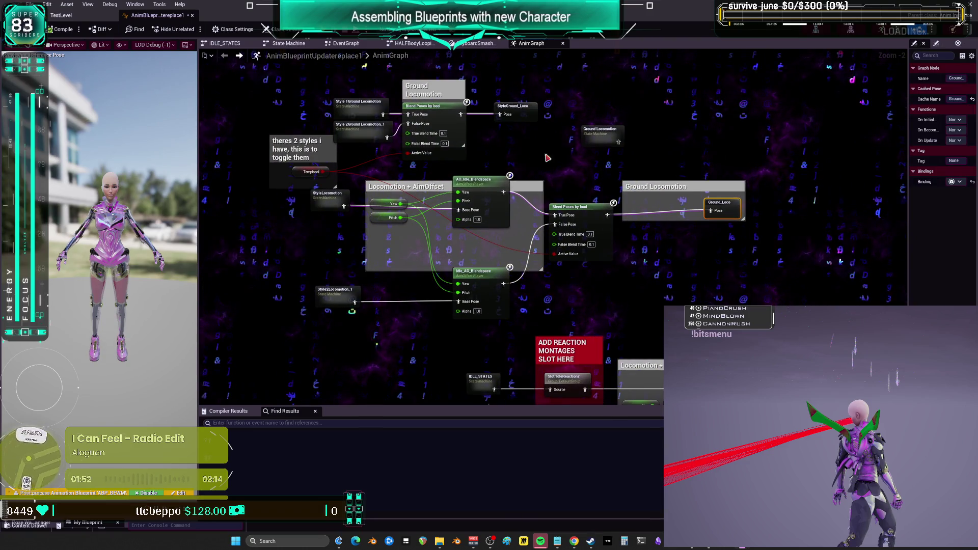
left_click(526, 112)
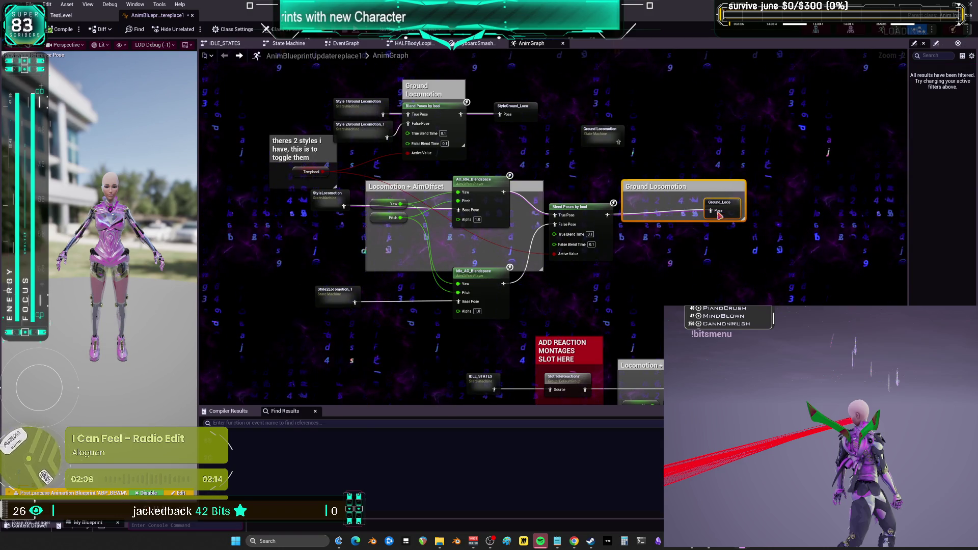
left_click_drag(663, 186, 672, 196)
left_click_drag(740, 216, 750, 217)
- Select AO_Idle_Blendspace, collapse its Sync settings, and widen the Details panel
left_click(483, 184)
left_click(912, 204)
left_click_drag(909, 223, 849, 223)
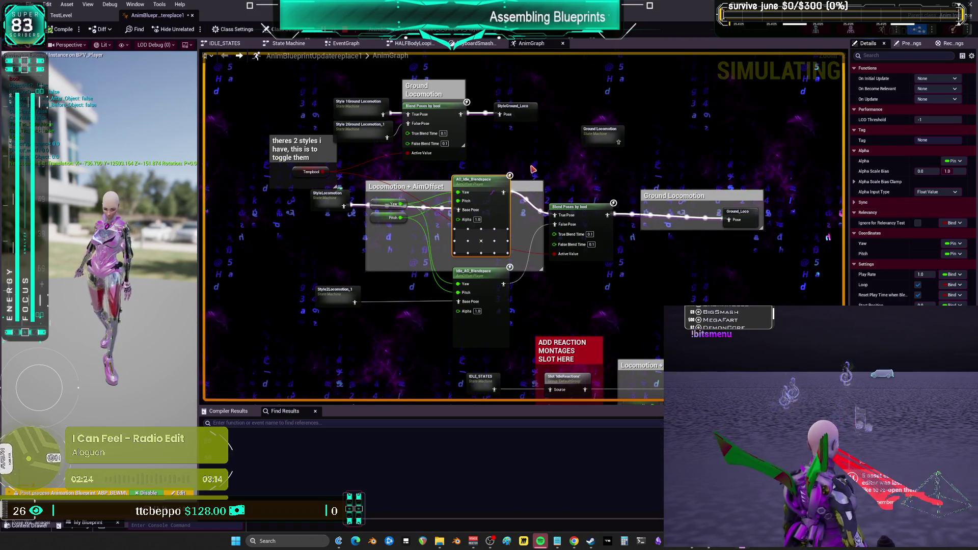
- Check the StyleLocomotion state machine and its Idle/Jogs state, then return to the AnimGraph
scroll(680, 286, "down", 2)
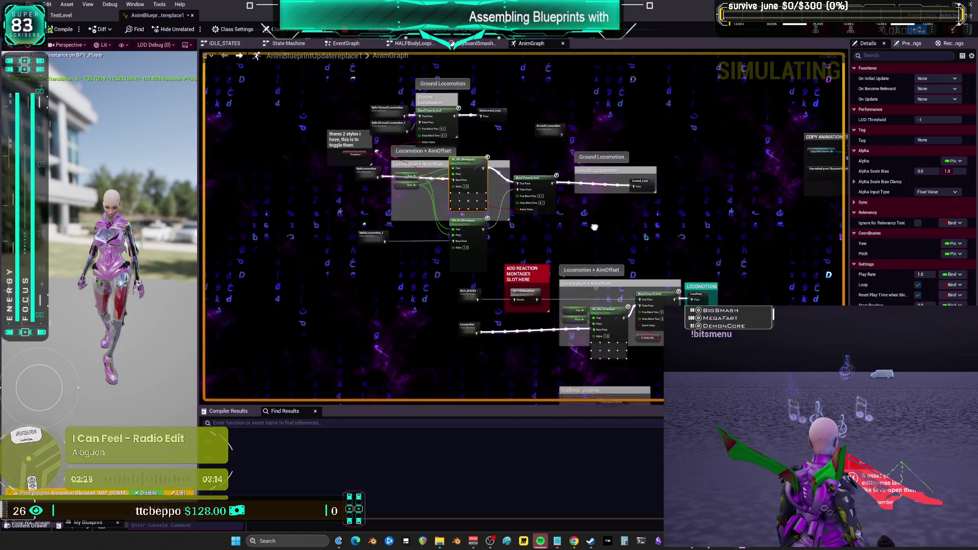
scroll(523, 152, "up", 3)
left_click_drag(524, 151, 562, 154)
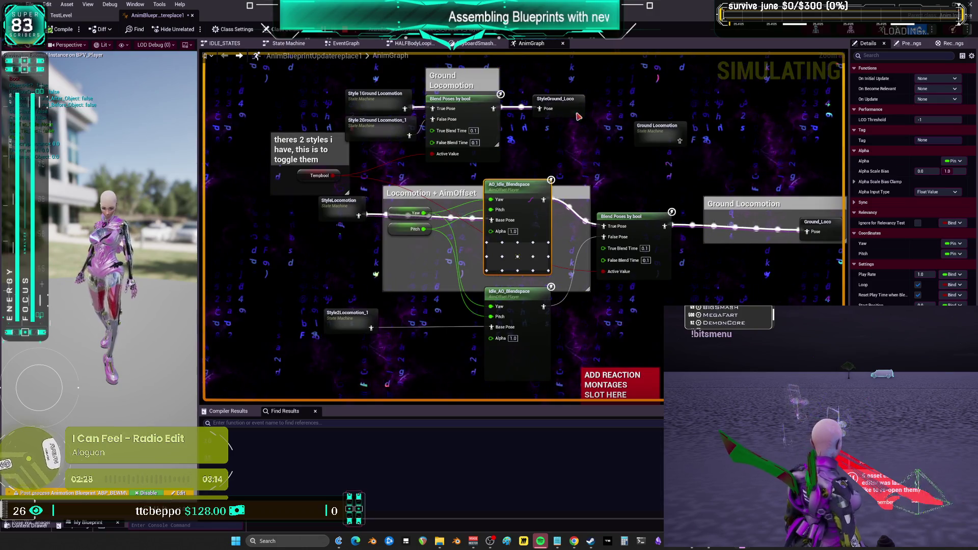
double_click(336, 206)
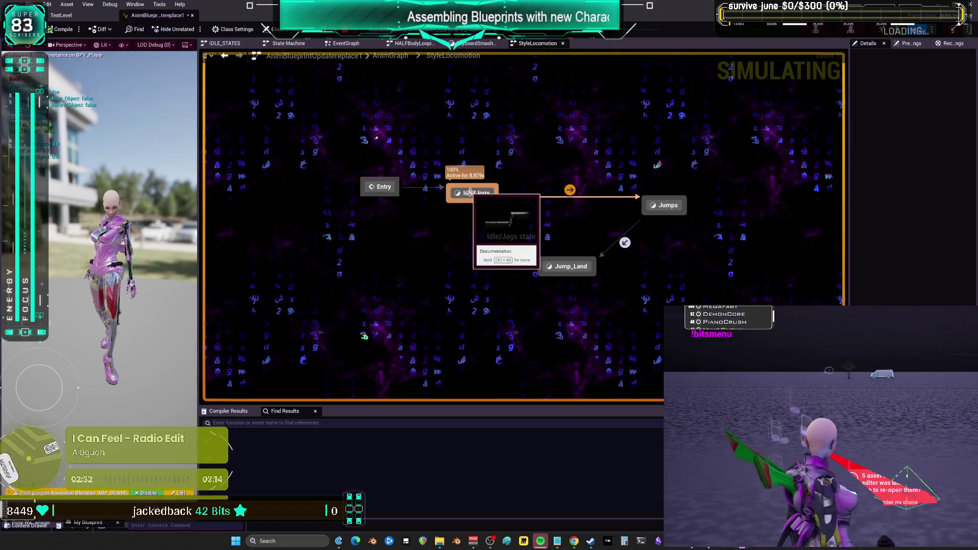
double_click(470, 193)
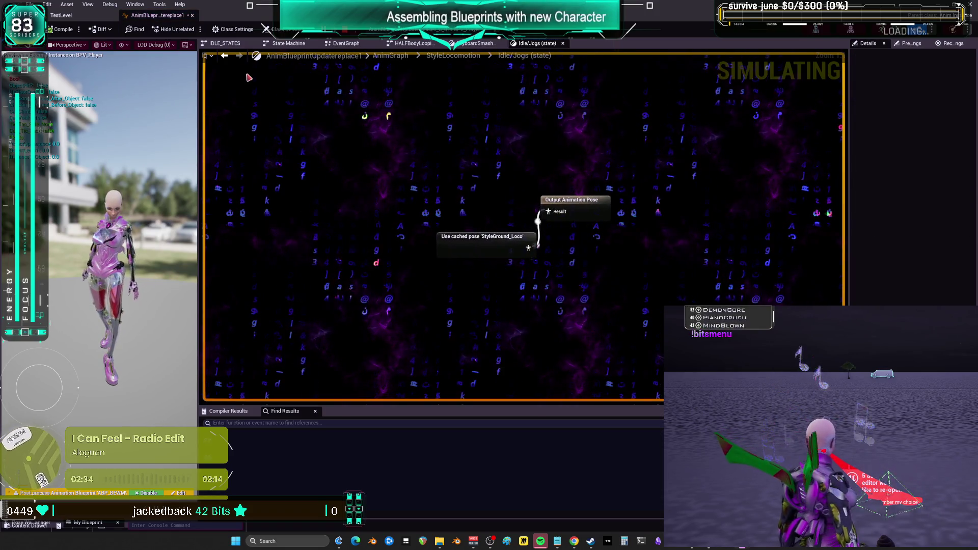
left_click(224, 55)
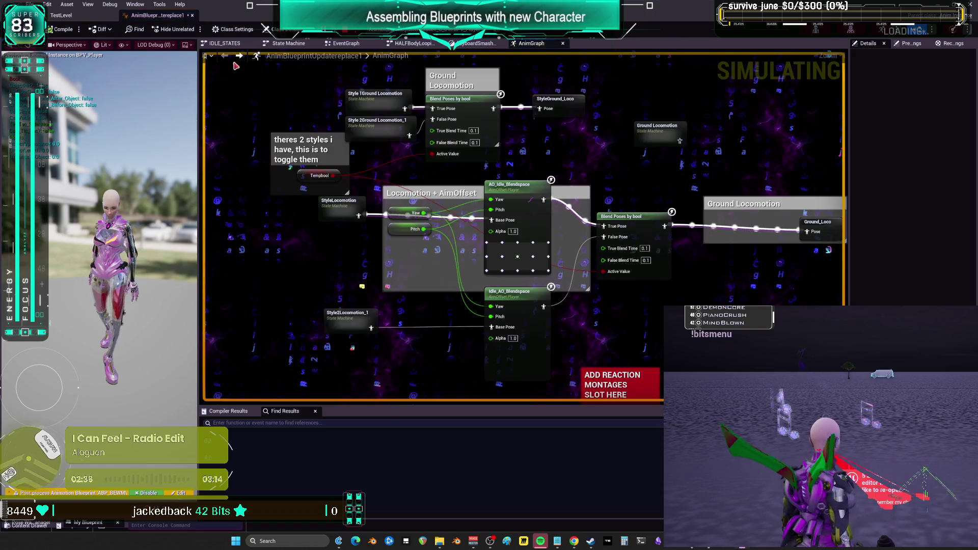
- Select the Locomotion state machine node feeding the Locomotion + AimOffset blend
scroll(585, 274, "down", 2)
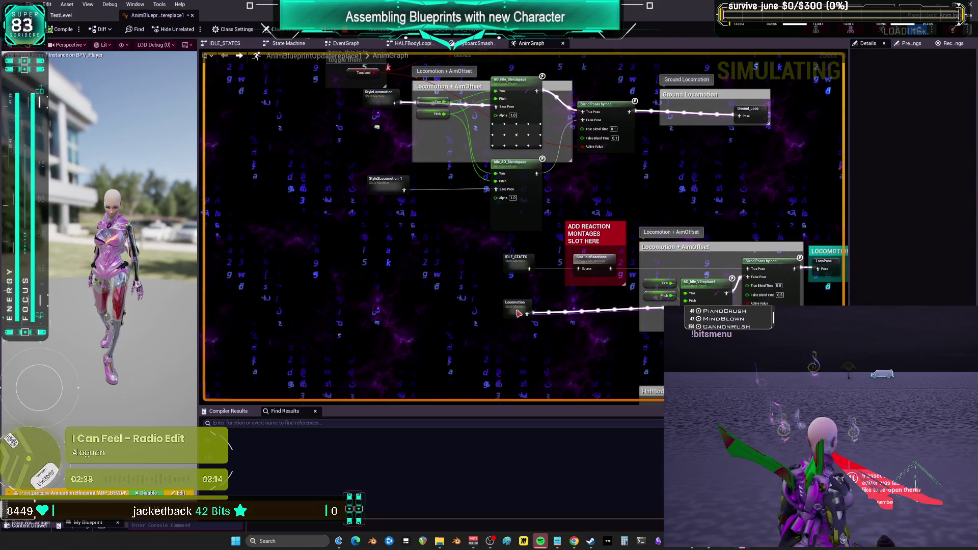
left_click(518, 314)
left_click_drag(666, 188, 643, 230)
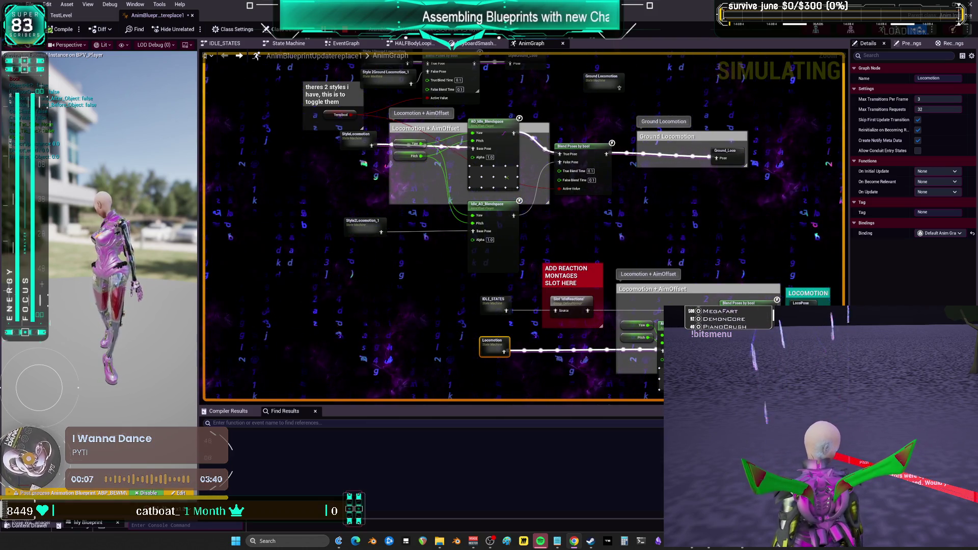
- Select the HalfBody Looping node group and drag it down above the Upper Body Layer
left_click_drag(573, 245, 577, 261)
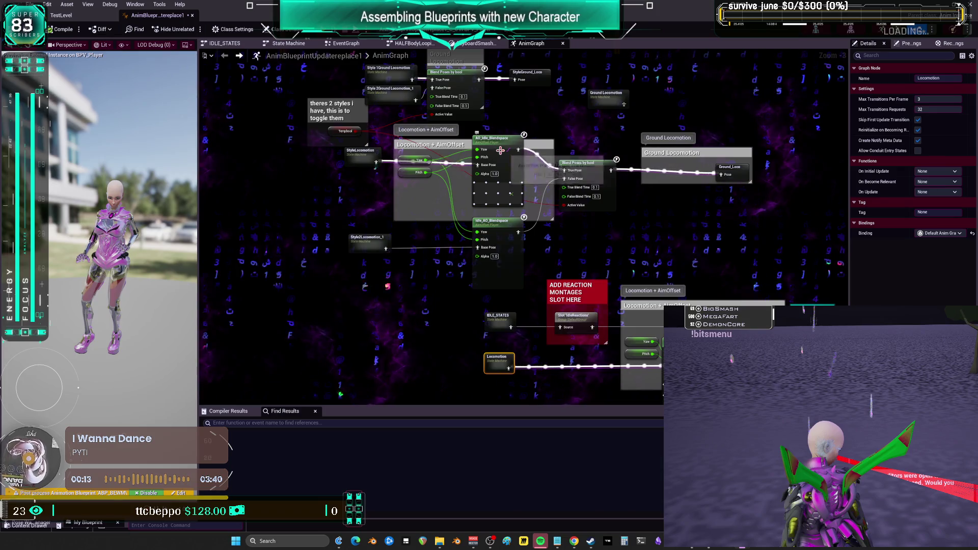
scroll(502, 148, "down", 1)
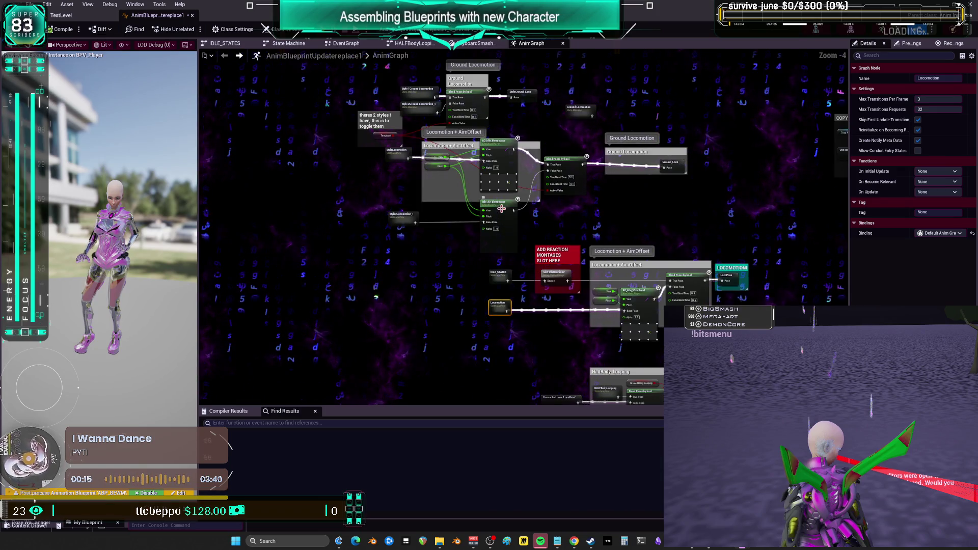
scroll(651, 271, "up", 3)
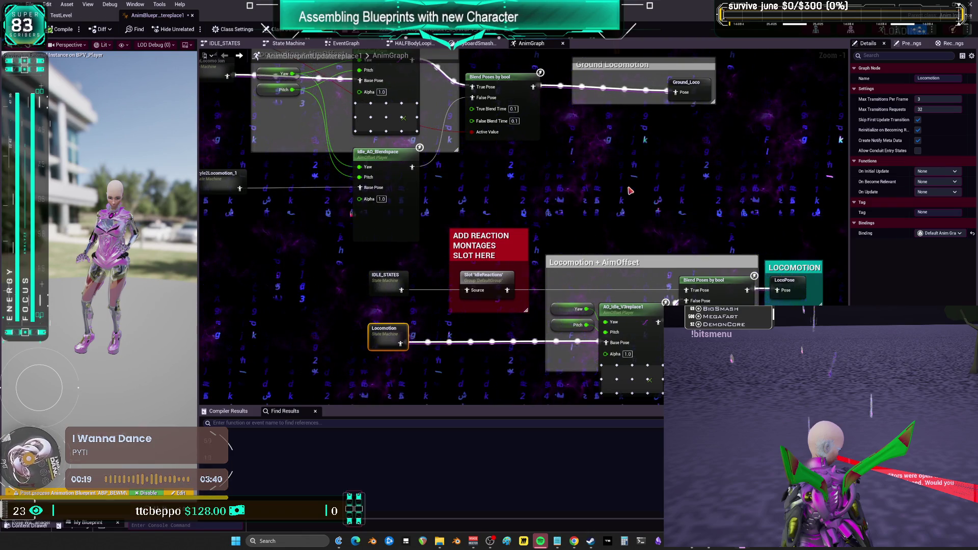
scroll(648, 294, "down", 2)
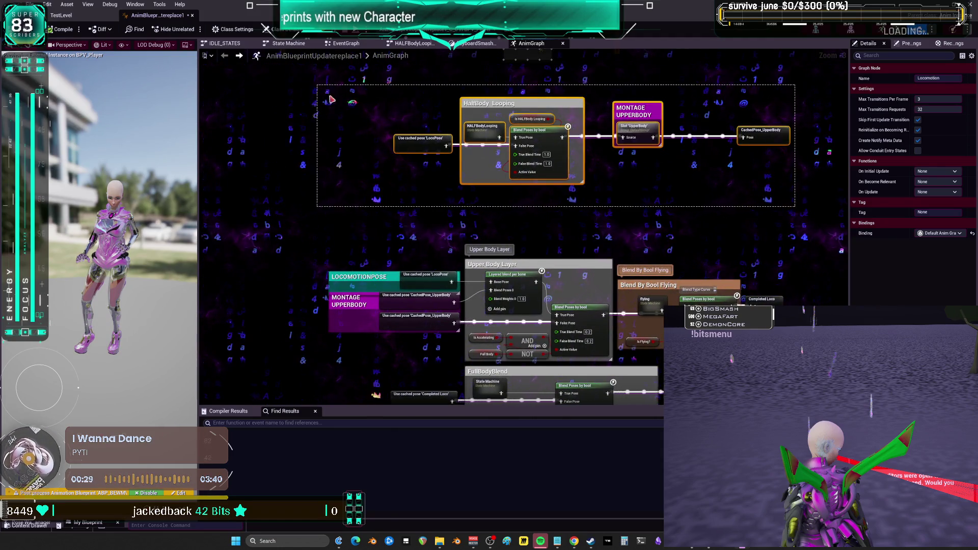
left_click_drag(320, 93, 320, 93)
left_click_drag(489, 136, 488, 191)
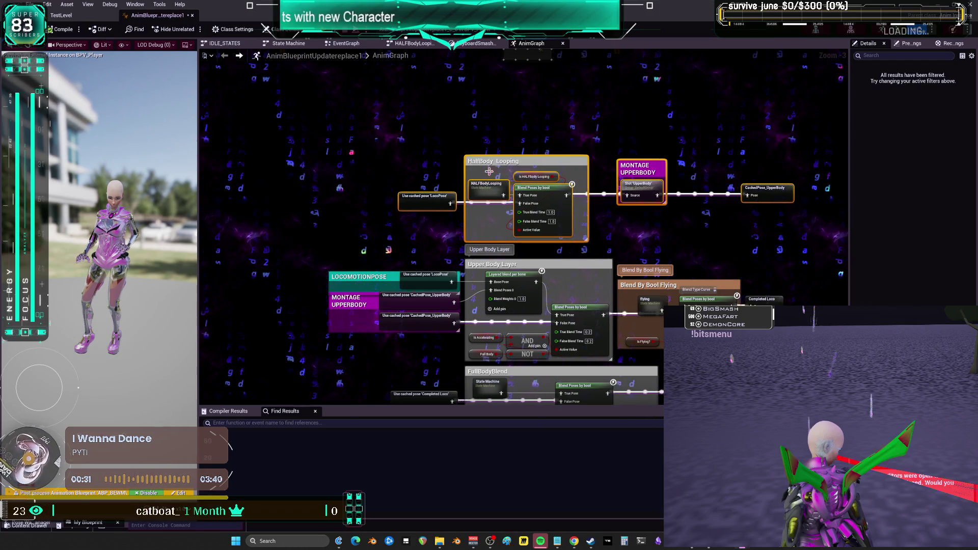
left_click(510, 109)
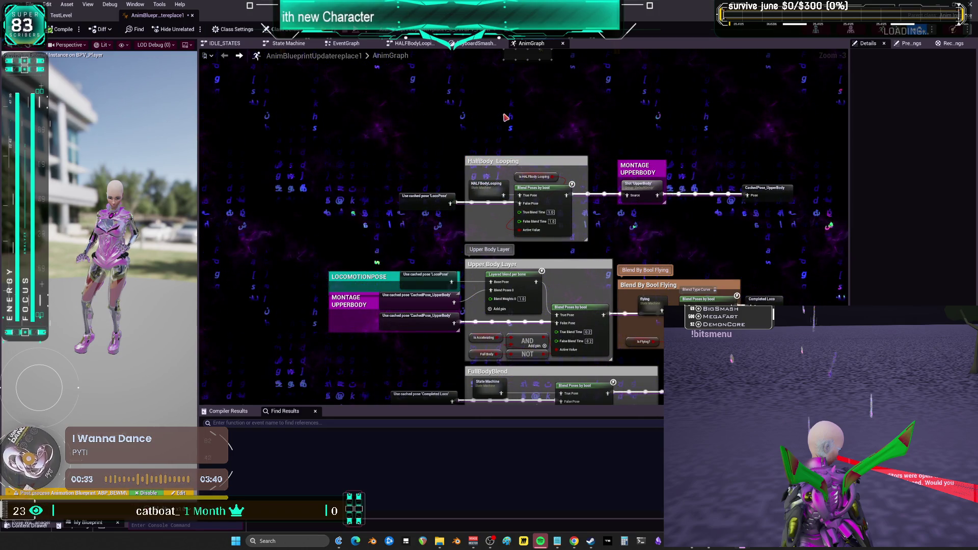
- Inspect the saved LOCOMOTION cached pose and the IDLE_STATES state machine, then return to the AnimGraph
left_click_drag(518, 131, 562, 245)
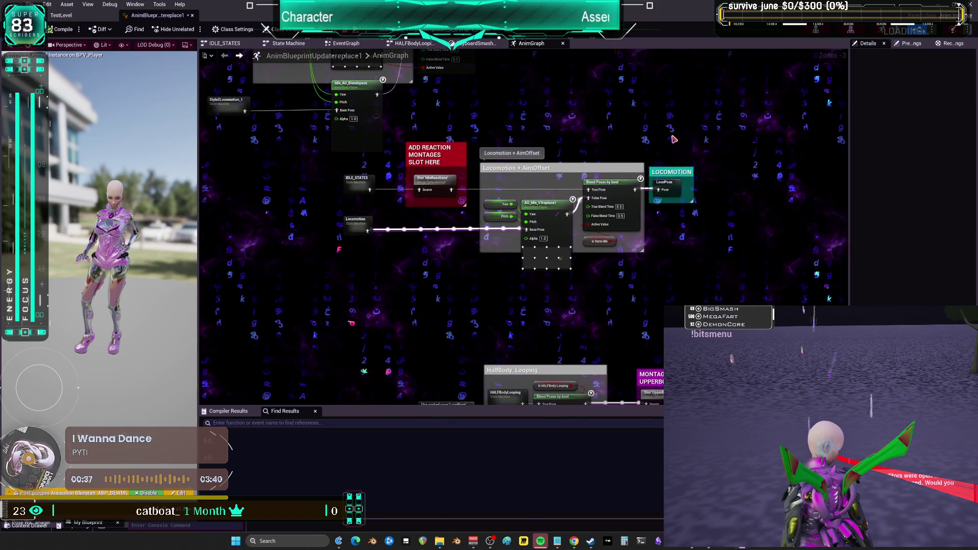
left_click_drag(659, 312, 521, 183)
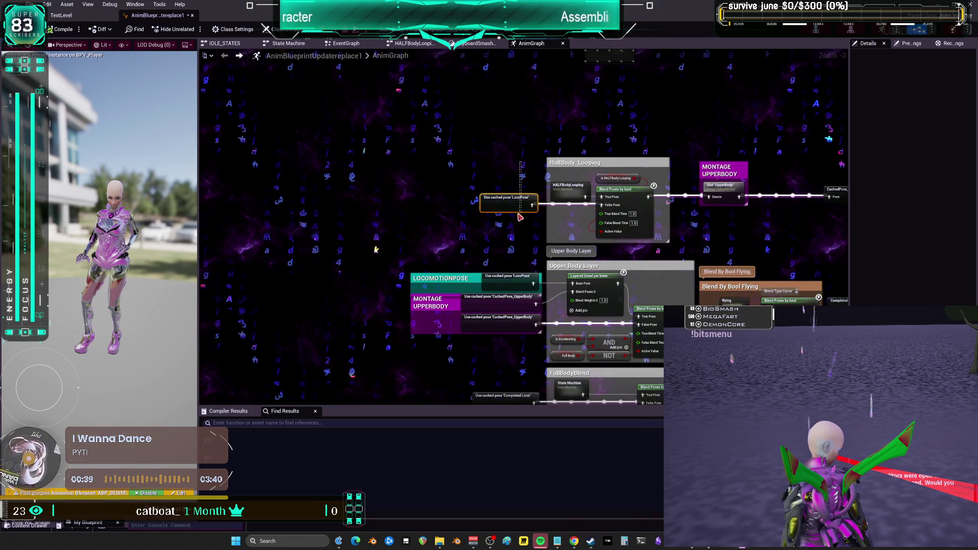
left_click_drag(503, 305, 500, 157)
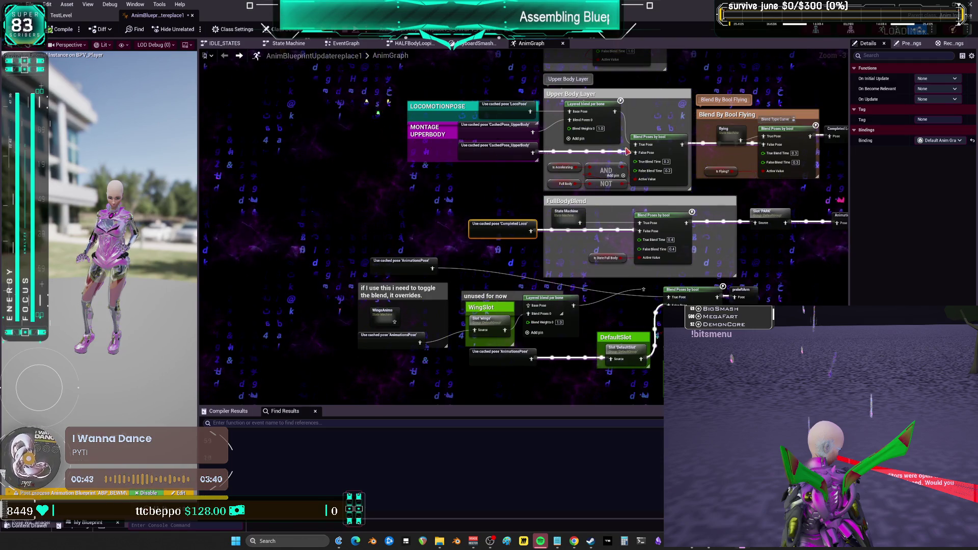
double_click(509, 229)
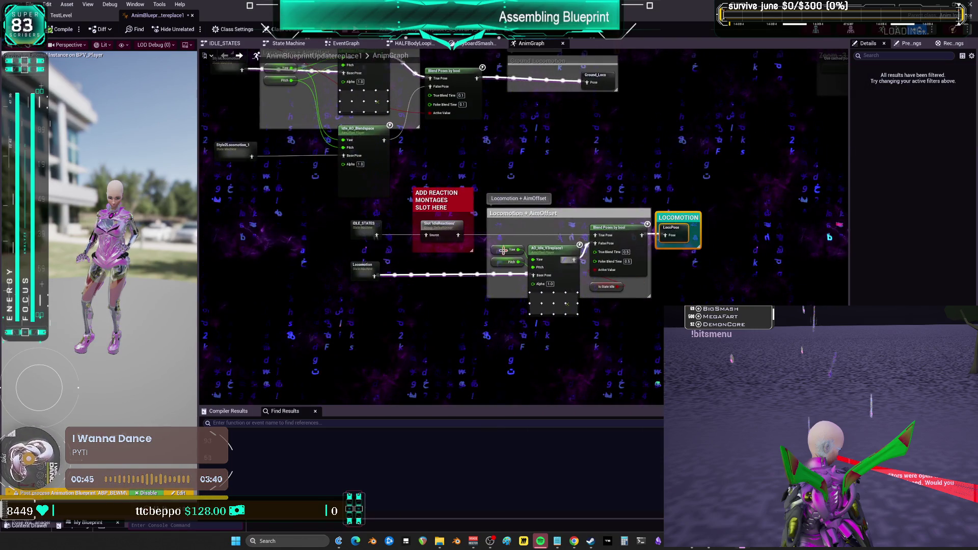
scroll(433, 240, "up", 2)
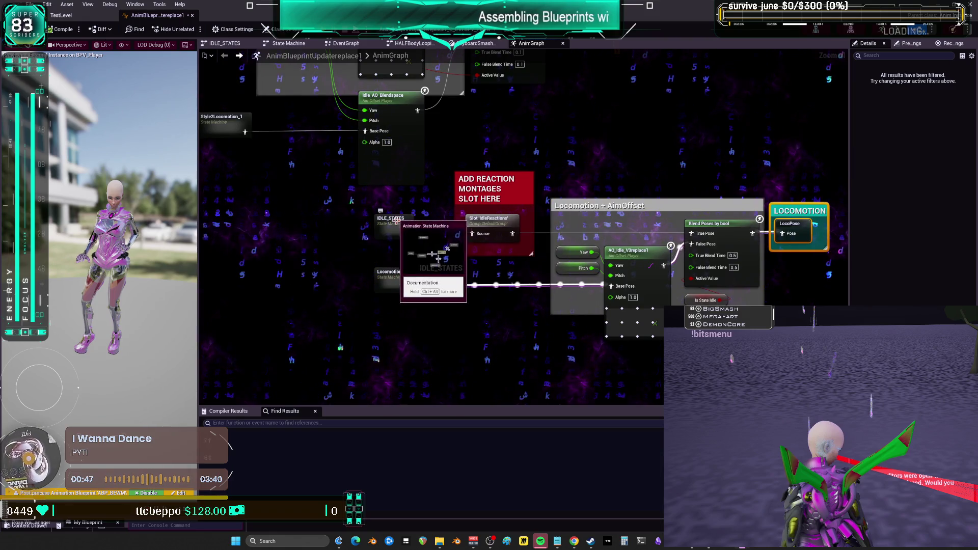
double_click(396, 224)
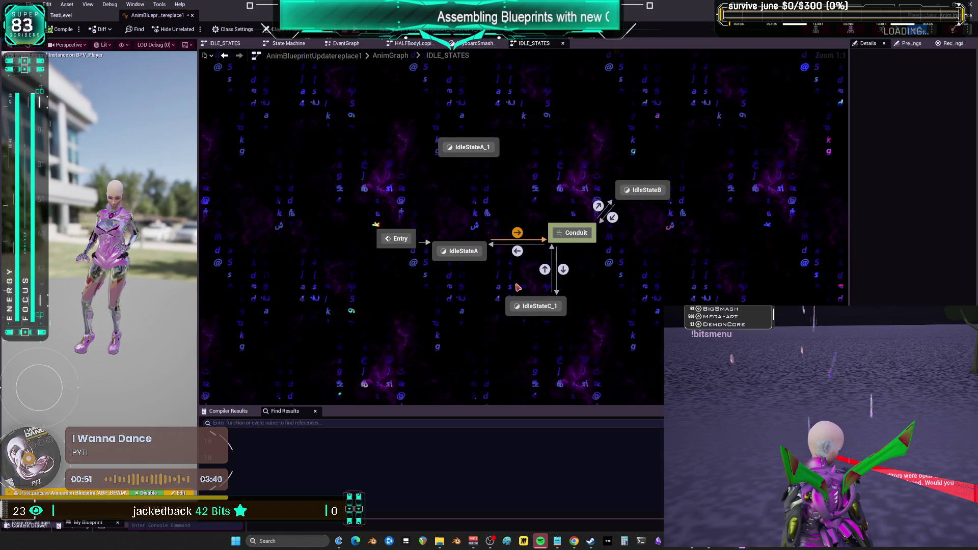
left_click(224, 56)
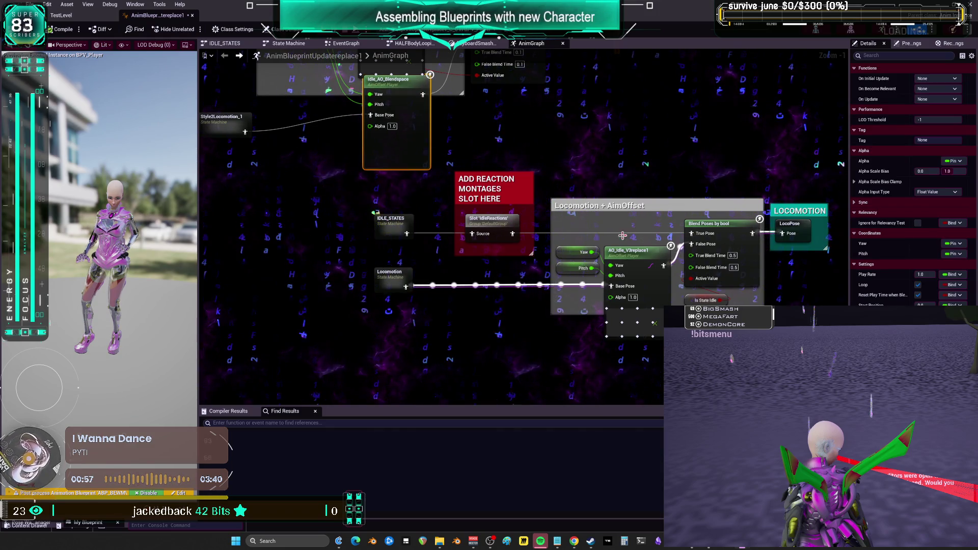
- Move AO_Idle_V3replace1 with its Yaw/Pitch inputs down-left and shift the reaction montages comment right
left_click(404, 280)
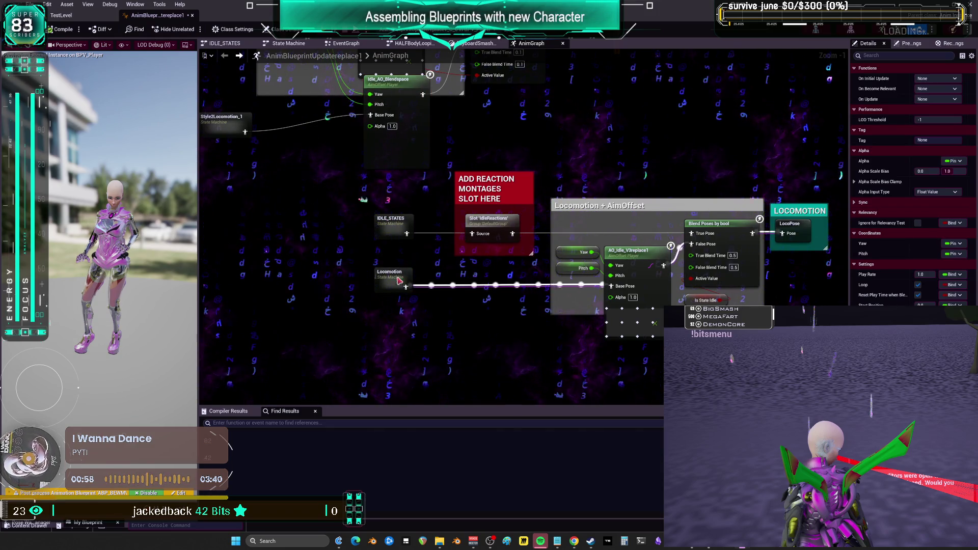
left_click(646, 259)
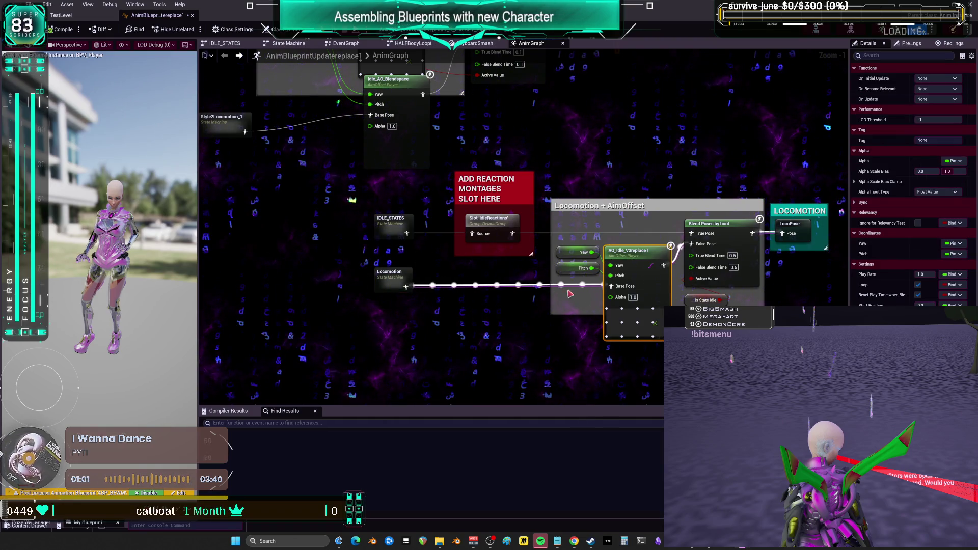
left_click(662, 256, "shift")
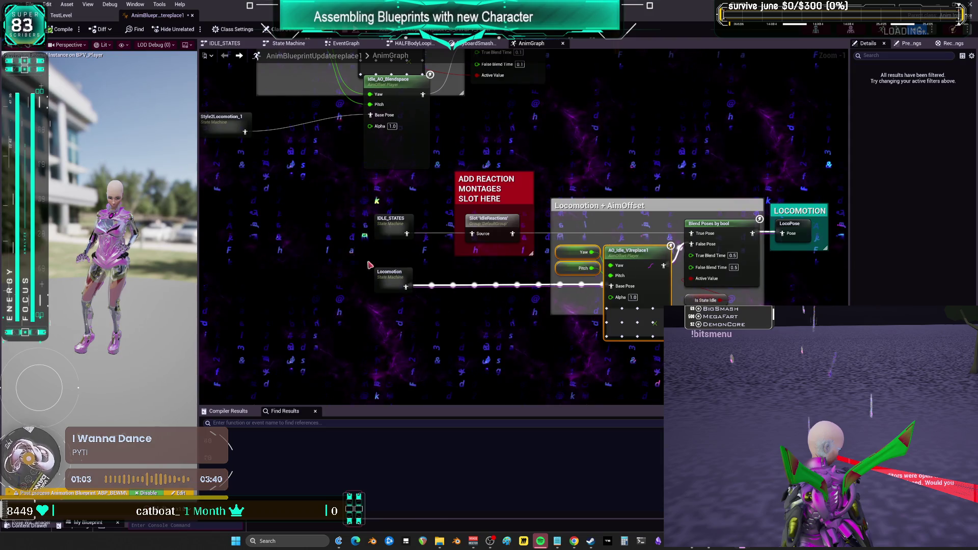
mouse_move(647, 253)
left_mouse_down()
mouse_move(527, 291)
mouse_move(401, 307)
left_mouse_up()
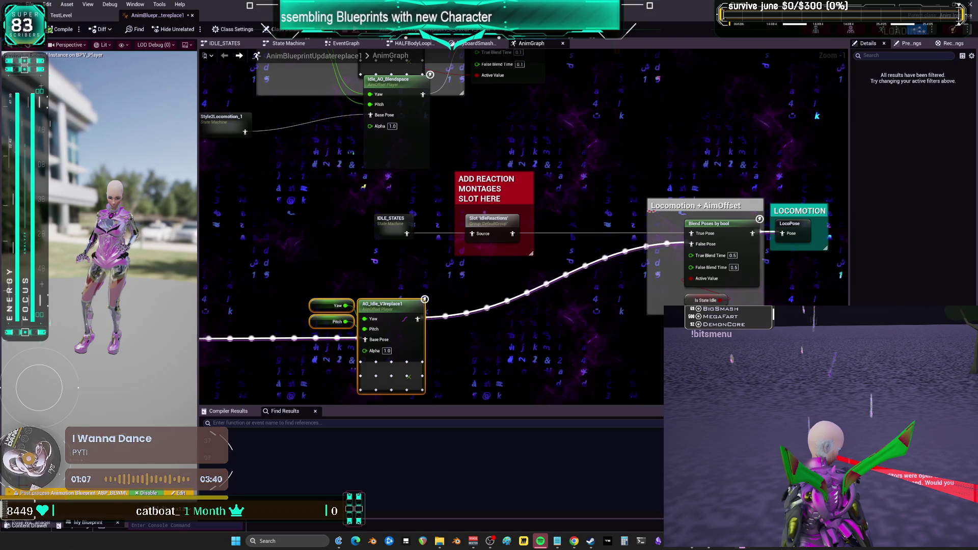
left_click_drag(560, 210, 582, 210)
- Place IDLE_STATES beside its slot and move Locomotion together with the aim offset
left_click(390, 224)
left_click_drag(390, 224, 489, 224)
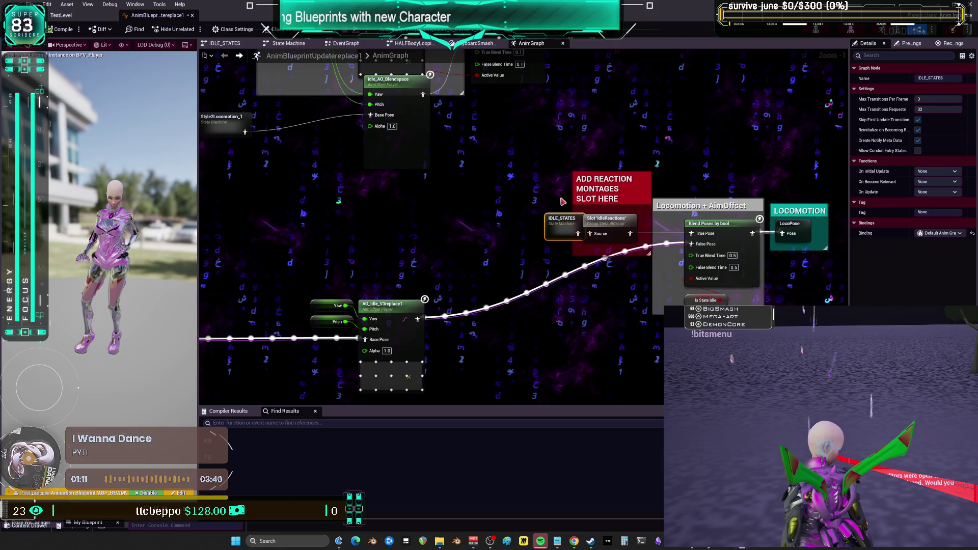
left_click_drag(576, 187, 578, 190)
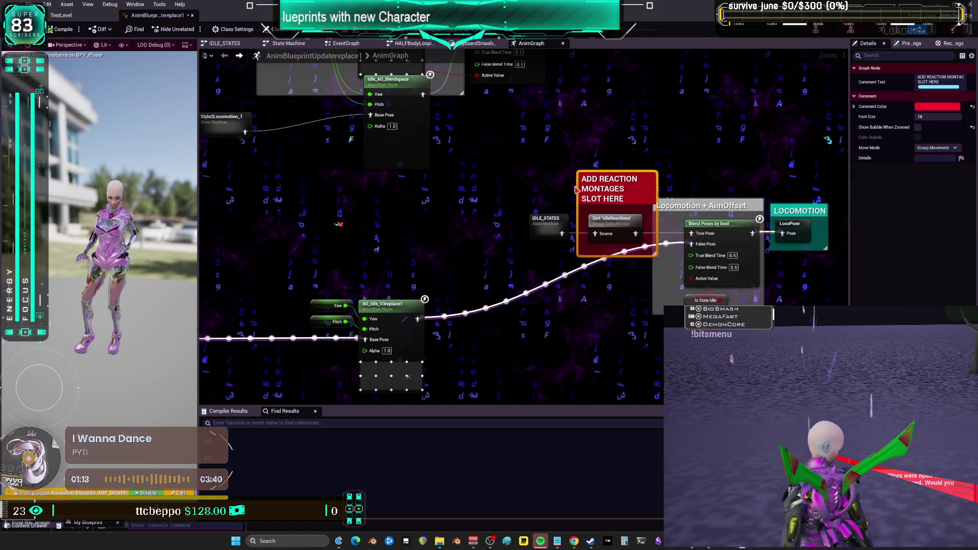
left_click_drag(563, 153, 678, 98)
left_click_drag(263, 275, 344, 275)
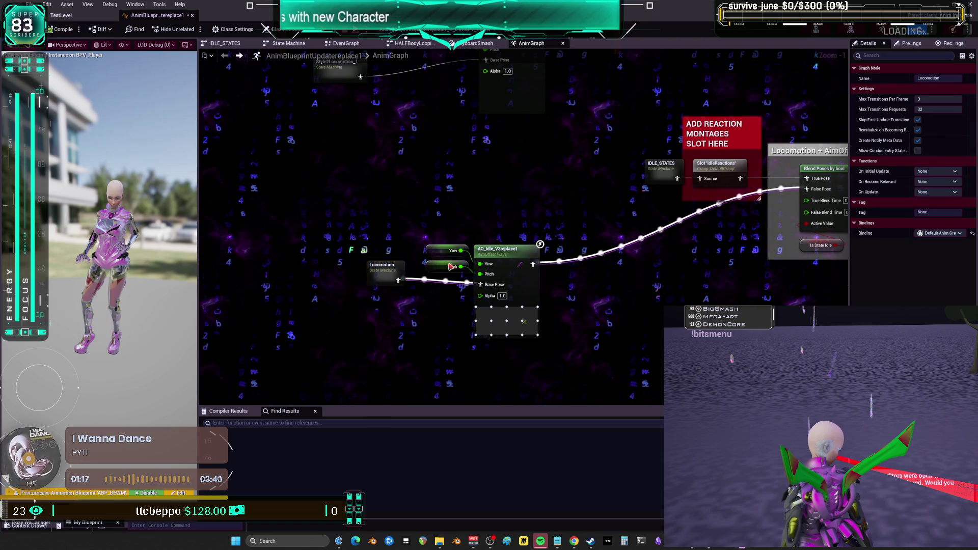
left_click(535, 250, "ctrl")
mouse_move(535, 251)
left_mouse_down()
mouse_move(662, 267)
mouse_move(674, 235)
left_mouse_up()
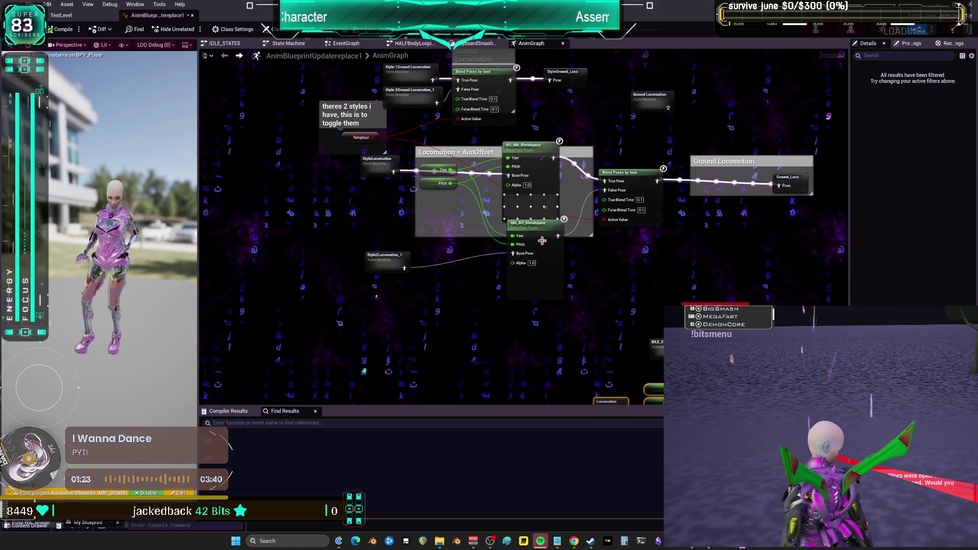
- Shift Idle_AO_Blendspace down-left and pull in the Ground Locomotion comment's left edge
left_click_drag(543, 241, 540, 248)
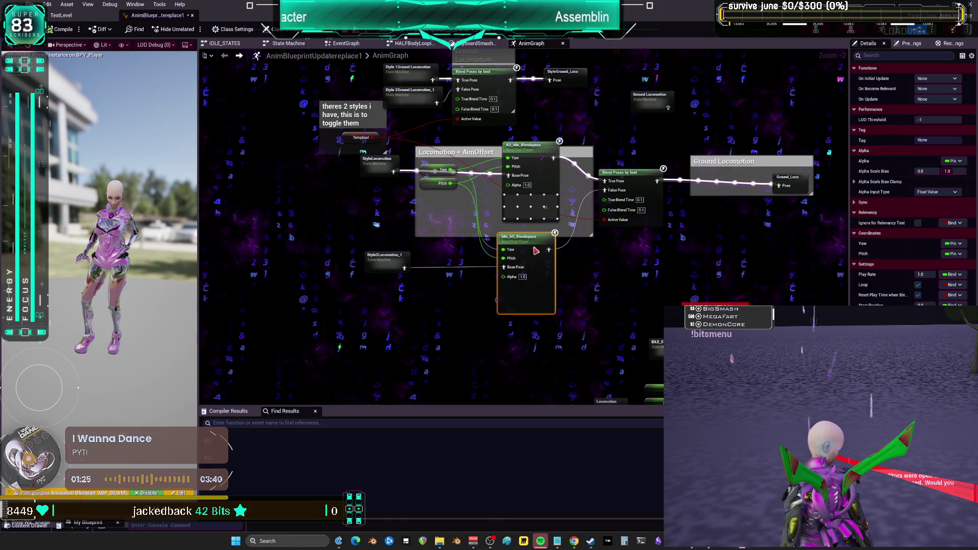
left_click_drag(461, 196, 442, 176)
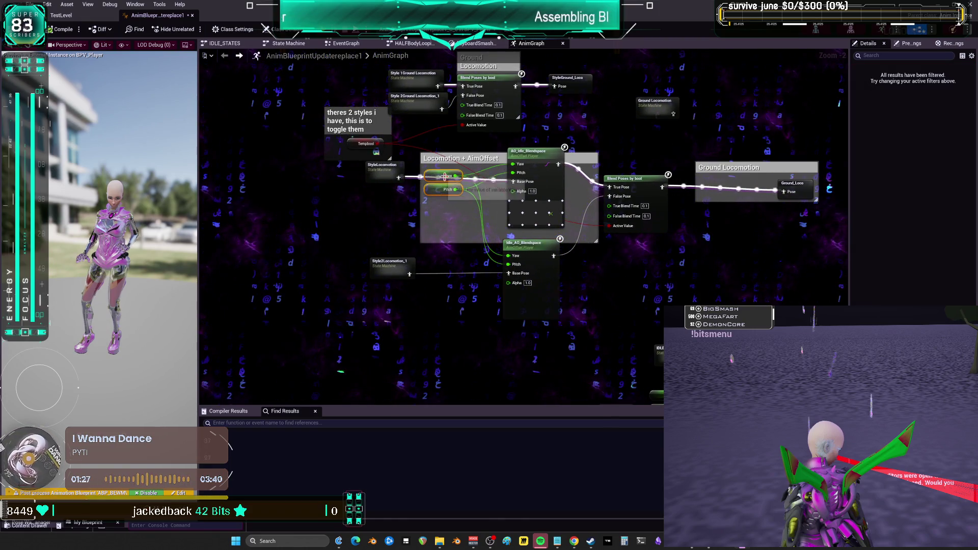
mouse_move(639, 151)
left_mouse_down()
mouse_move(626, 211)
mouse_move(612, 195)
left_mouse_up()
left_click(671, 212)
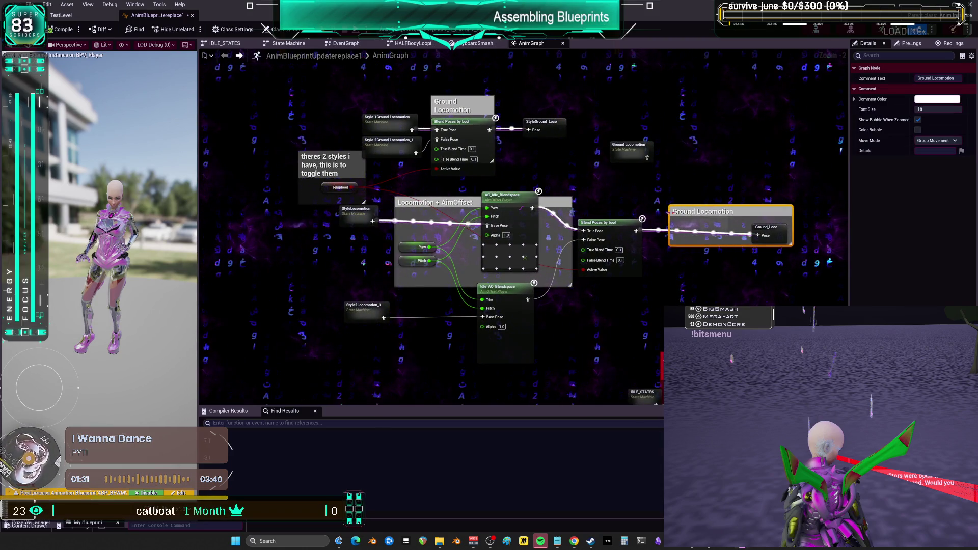
mouse_move(702, 210)
left_mouse_down()
mouse_move(724, 209)
mouse_move(680, 197)
left_mouse_up()
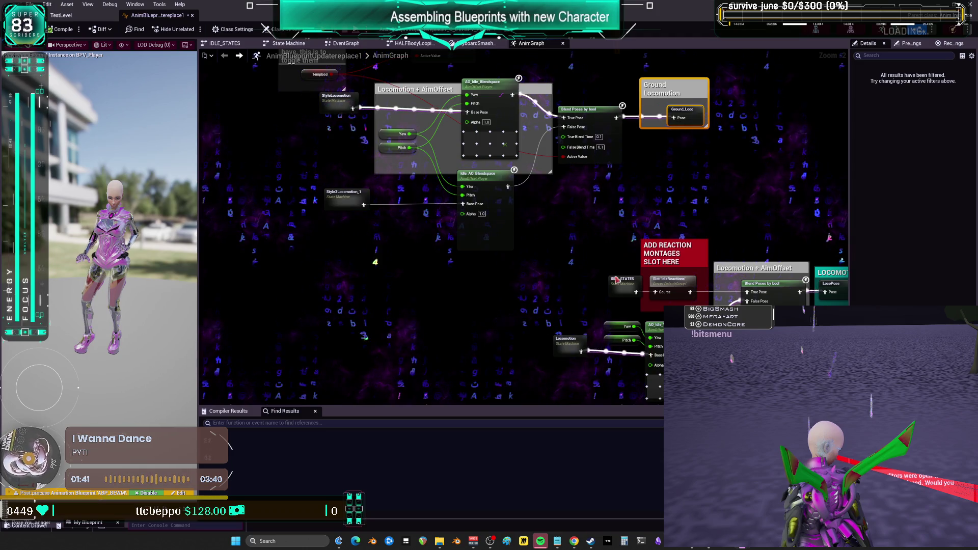
- Inspect StyleLocomotion's Idle/Jogs state and its cached pose node, then go back to the AnimGraph
mouse_move(564, 256)
left_mouse_down()
mouse_move(595, 348)
mouse_move(603, 433)
left_mouse_up()
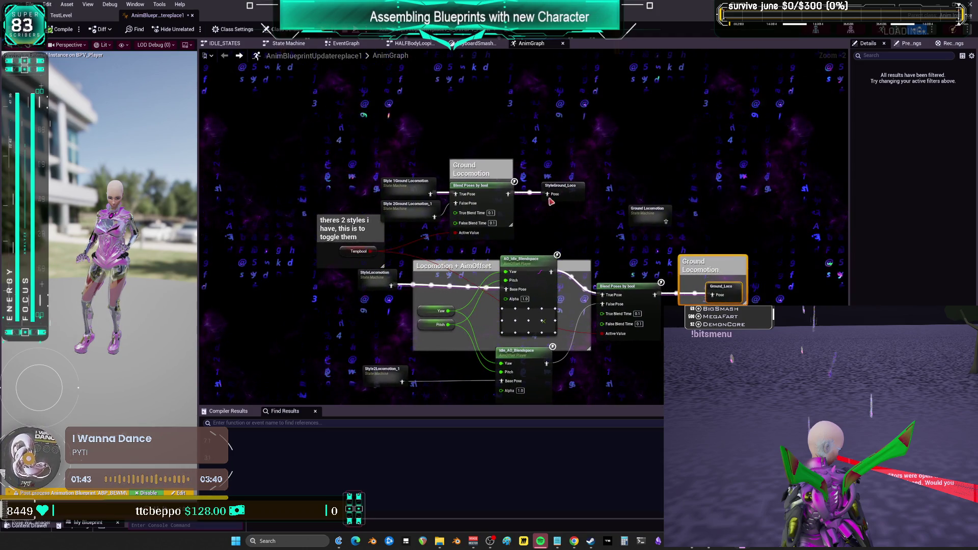
mouse_move(381, 284)
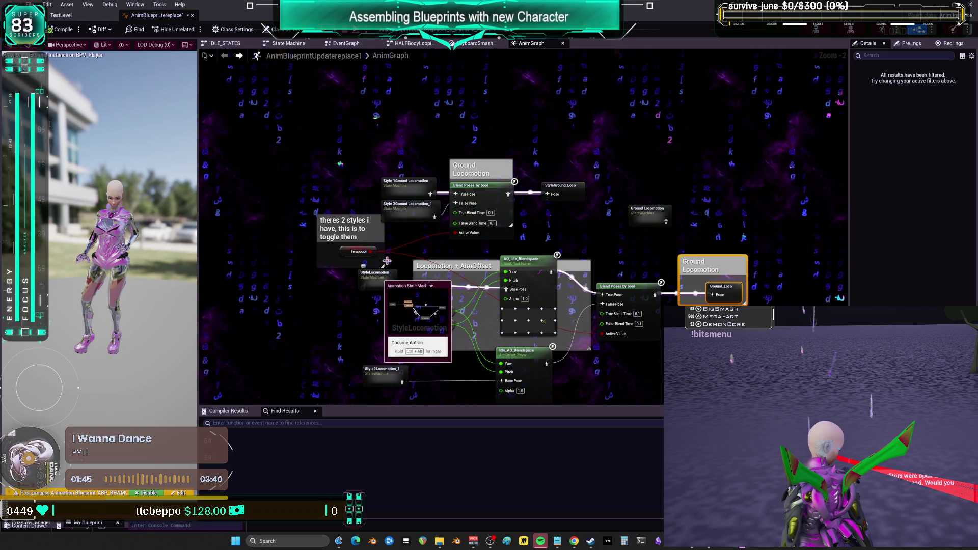
mouse_move(404, 189)
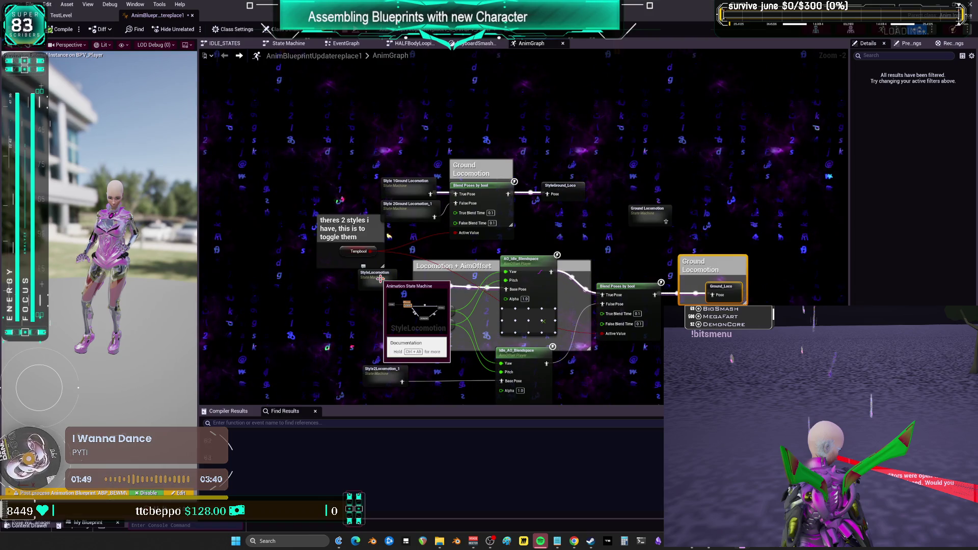
double_click(382, 281)
double_click(469, 192)
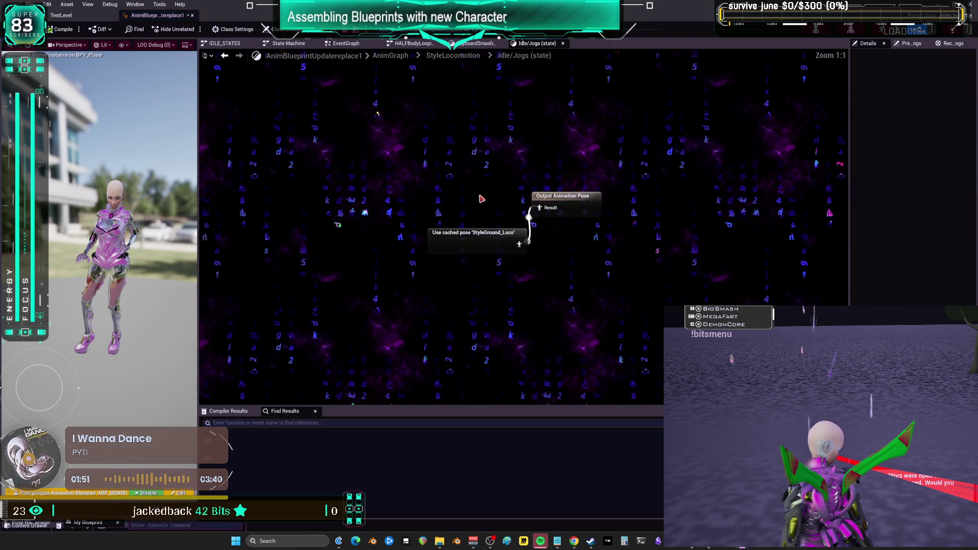
left_click(507, 241)
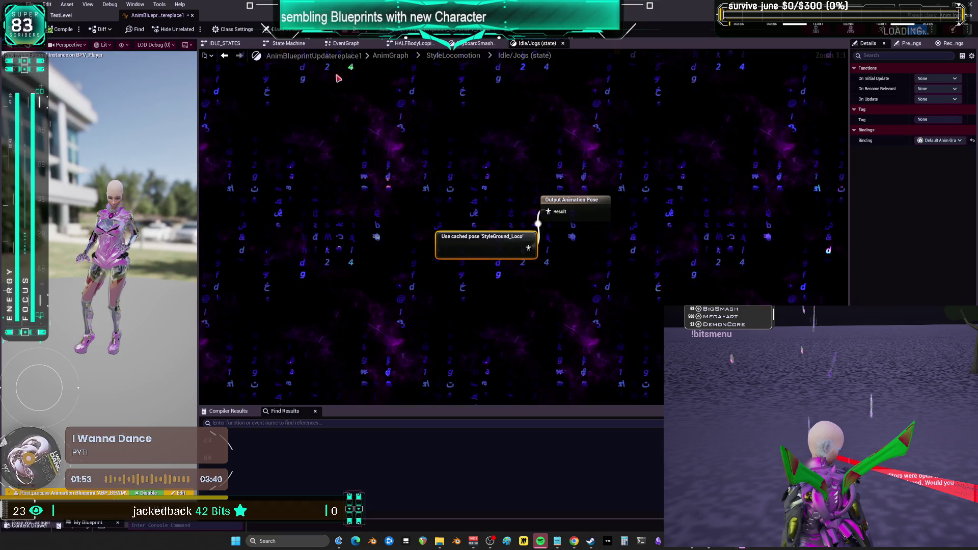
left_click(225, 57)
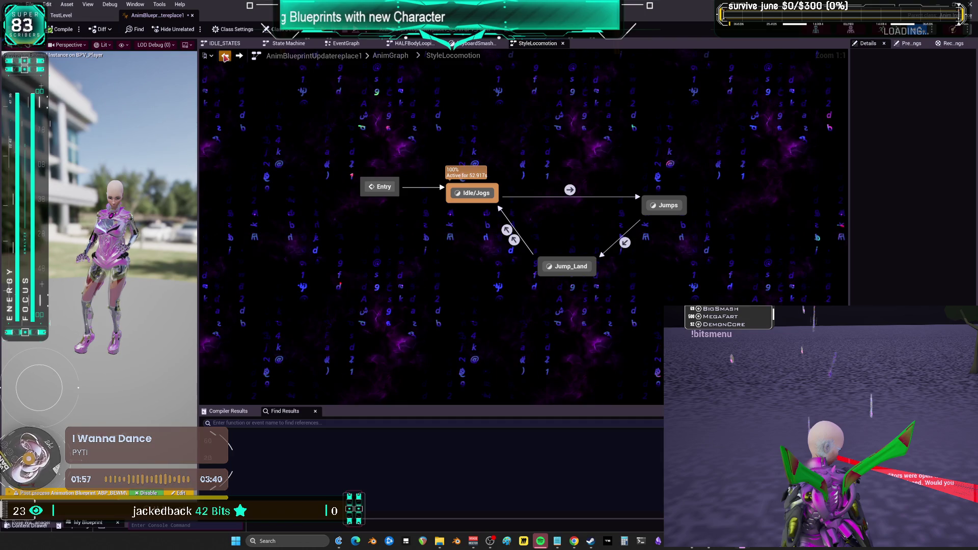
left_click(225, 57)
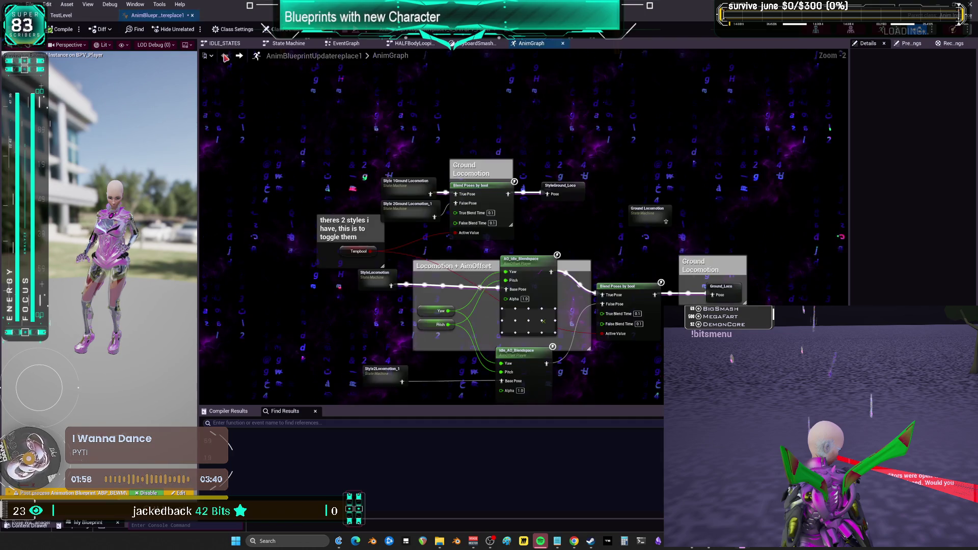
- Connect Locomotion's output directly to the Blend Poses by bool True Pose input
left_click(560, 193)
left_click(376, 275)
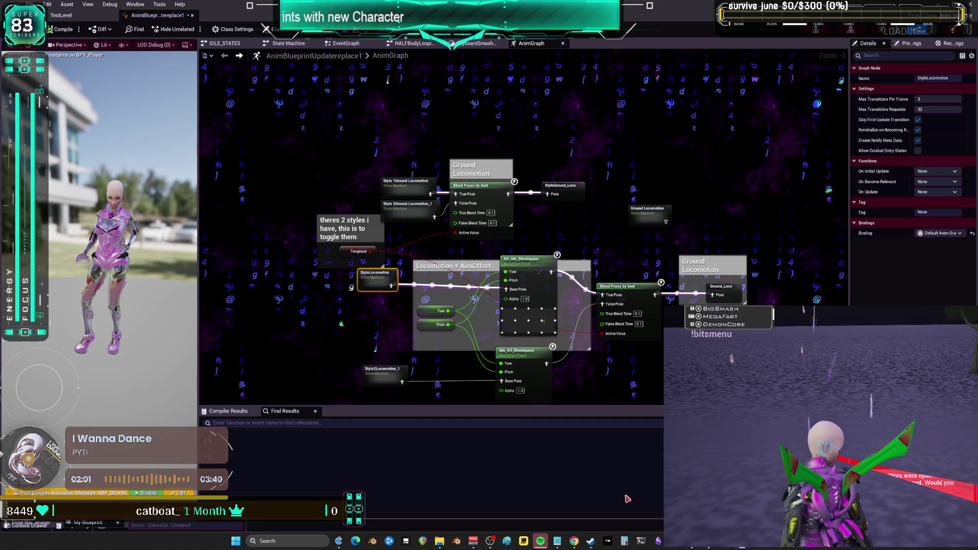
mouse_move(677, 349)
left_mouse_down()
mouse_move(668, 177)
mouse_move(557, 153)
left_mouse_up()
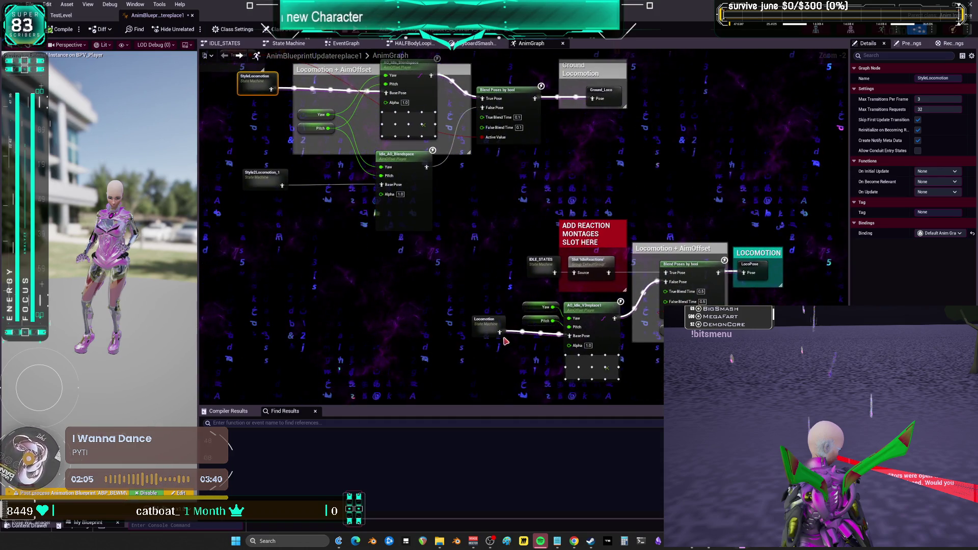
left_click_drag(499, 334, 665, 273)
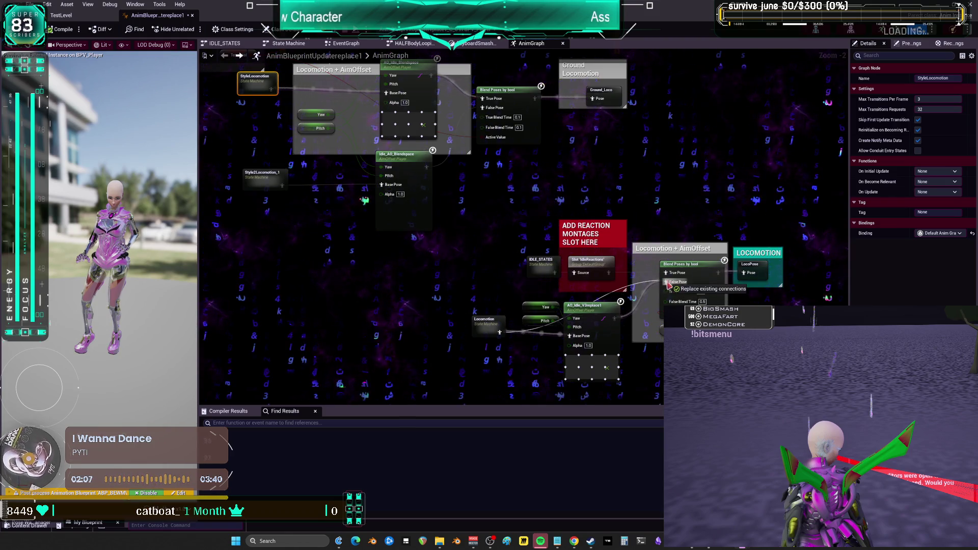
- Move AO_Idle_V3replace1 and its Yaw/Pitch inputs up beneath the blendspaces
left_click_drag(627, 382, 514, 298)
mouse_move(584, 312)
left_mouse_down()
mouse_move(439, 228)
mouse_move(391, 229)
mouse_move(421, 262)
mouse_move(550, 339)
mouse_move(554, 328)
left_mouse_up()
scroll(551, 339, "up", 2)
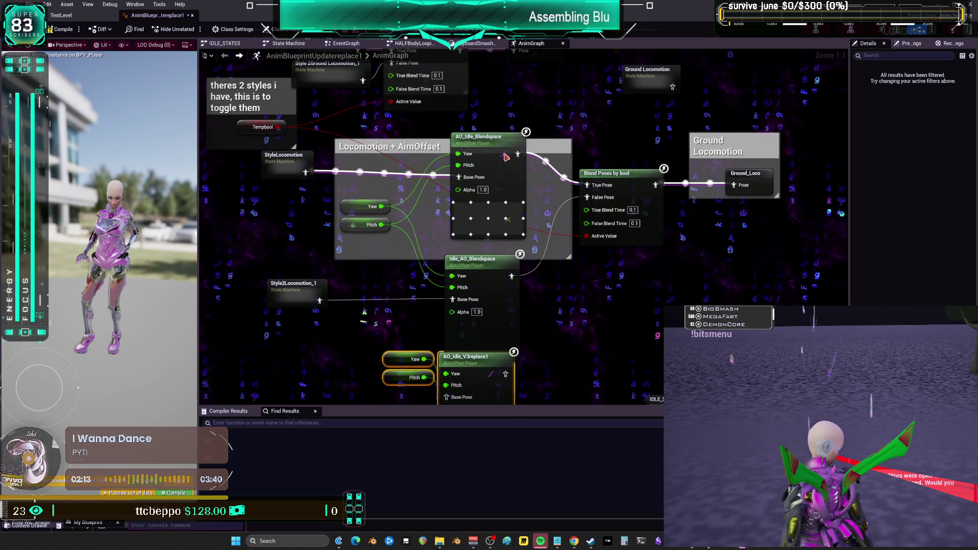
- Compare AO_Idle_Blendspace and Idle_AO_Blendspace settings in a widened details panel
left_click(491, 149)
left_click_drag(850, 284, 717, 285)
left_click_drag(516, 278, 515, 196)
left_click(515, 238)
left_click(479, 132)
left_click_drag(512, 287, 512, 294)
left_click(504, 265)
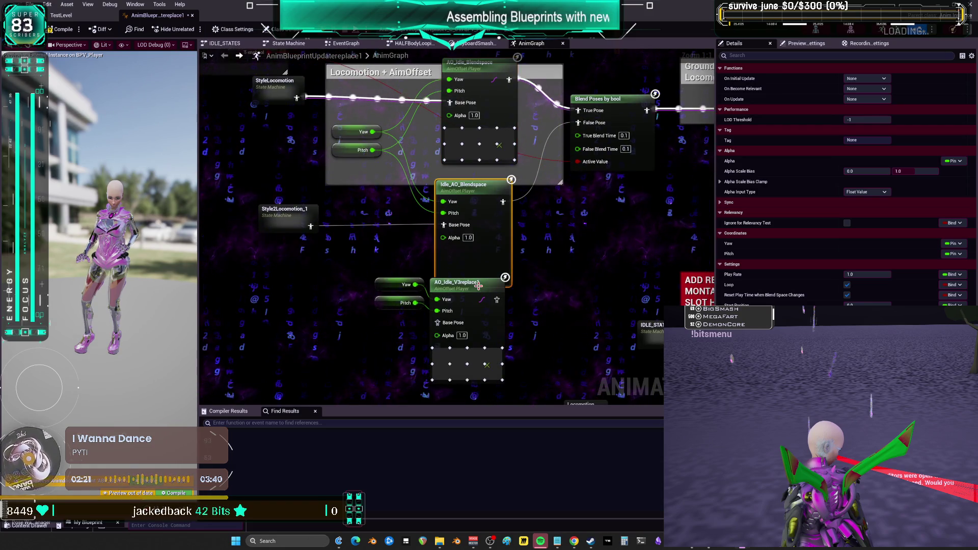
- Select AO_Idle_V3replace1 and locate its asset in the content browser with Ctrl+B
scroll(570, 245, "down", 1)
scroll(571, 245, "down", 1)
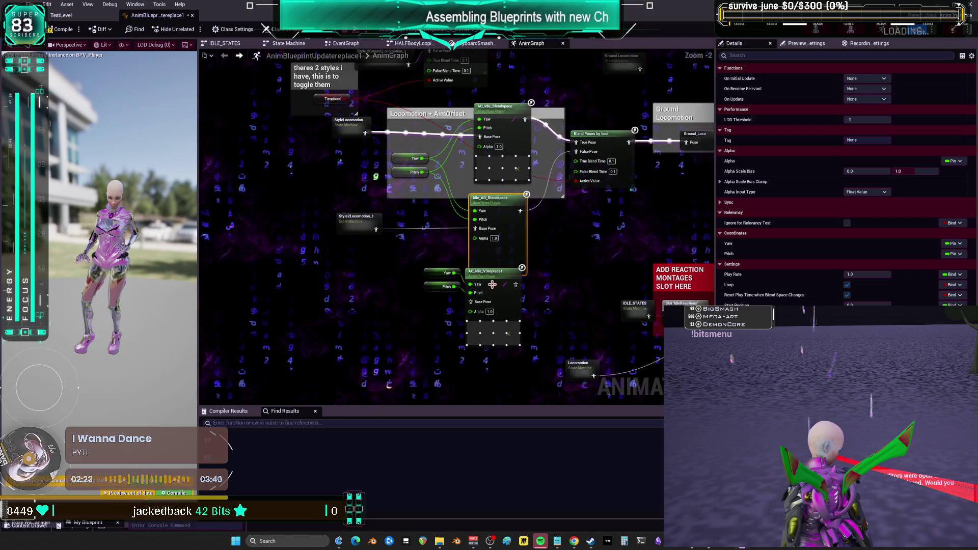
mouse_move(403, 322)
left_mouse_down()
mouse_move(477, 270)
mouse_move(485, 296)
left_mouse_up()
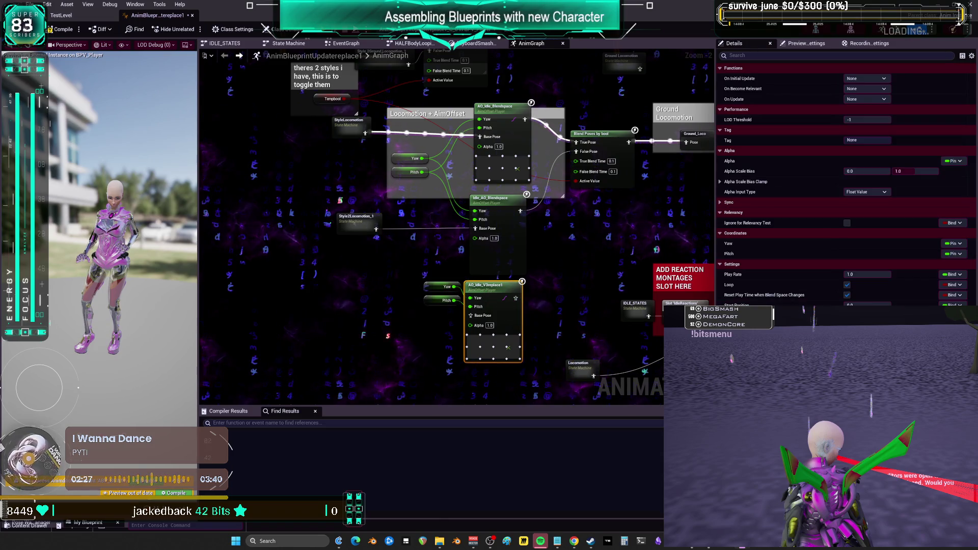
key("ctrl+b")
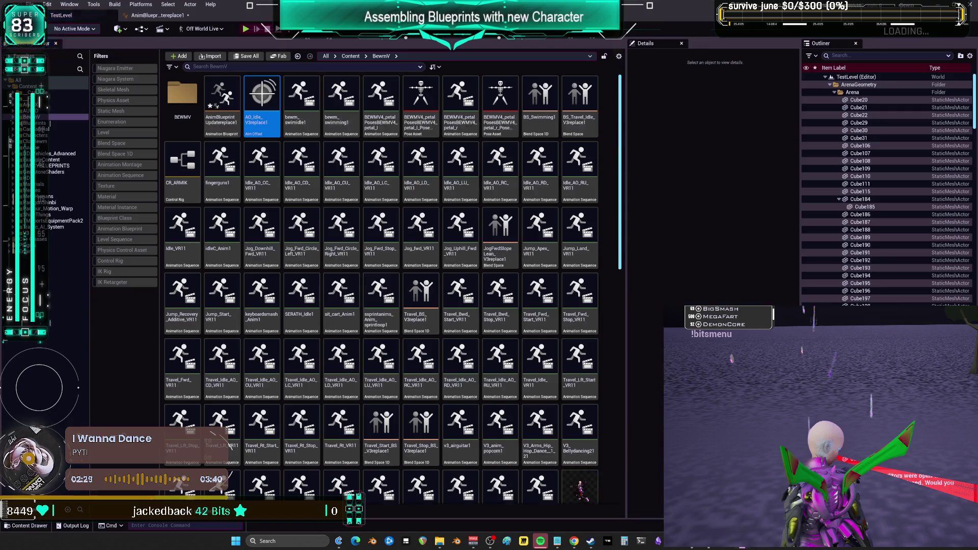
- Open AO_Idle_V3replace1 and preview forward, left, low and right aim poses on its grid
double_click(267, 93)
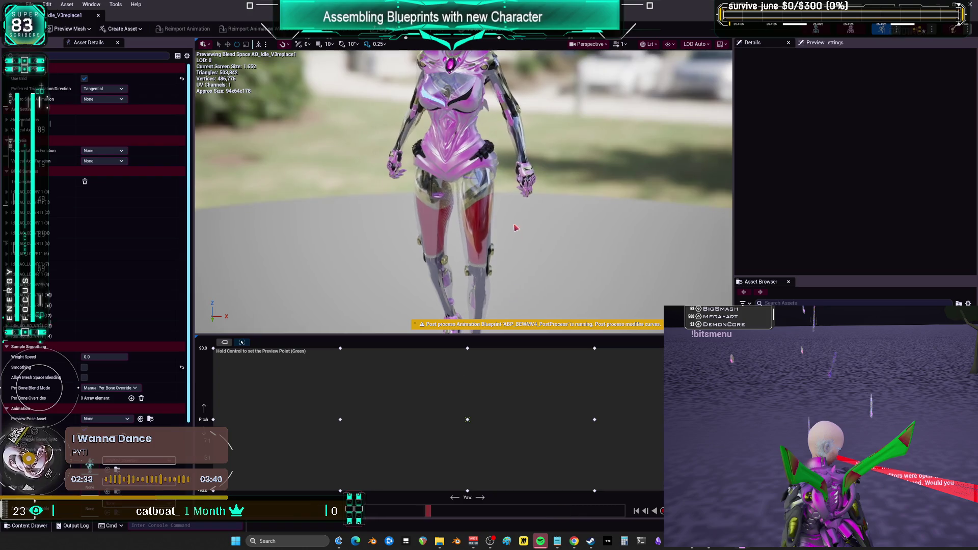
key("ctrl")
key("ctrl")
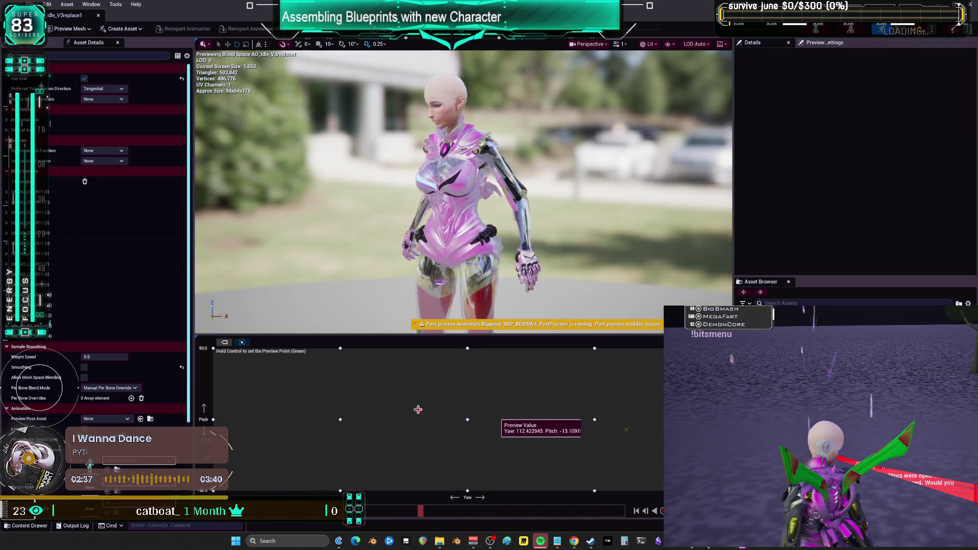
key("ctrl")
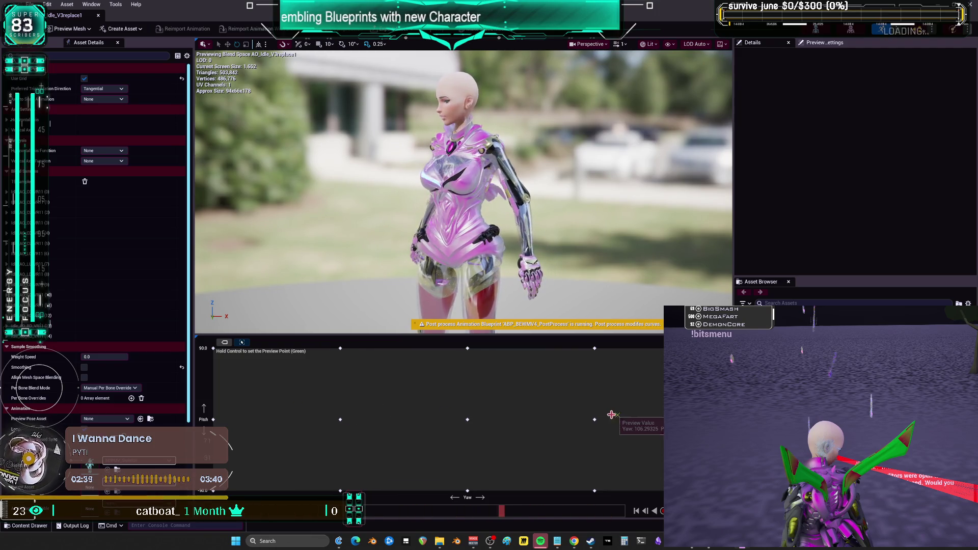
key("ctrl")
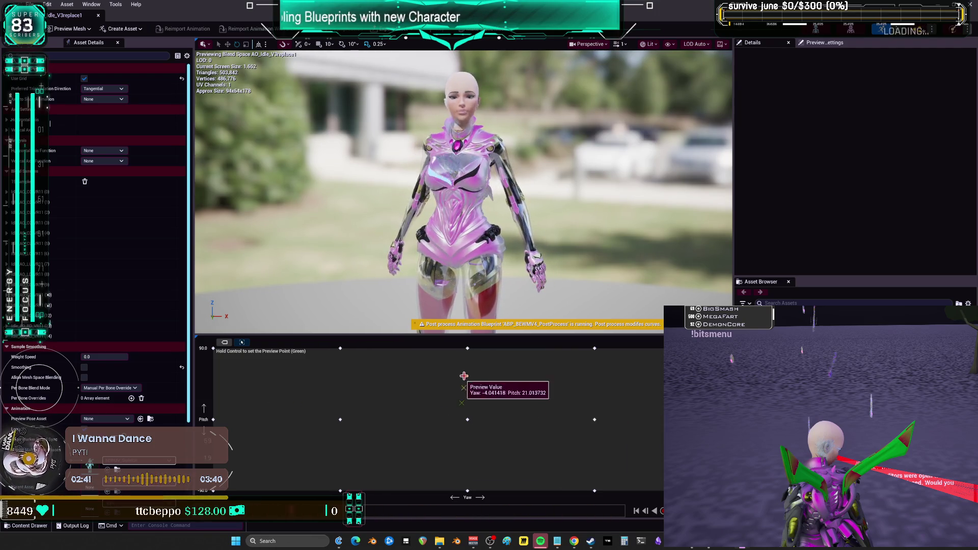
key("ctrl")
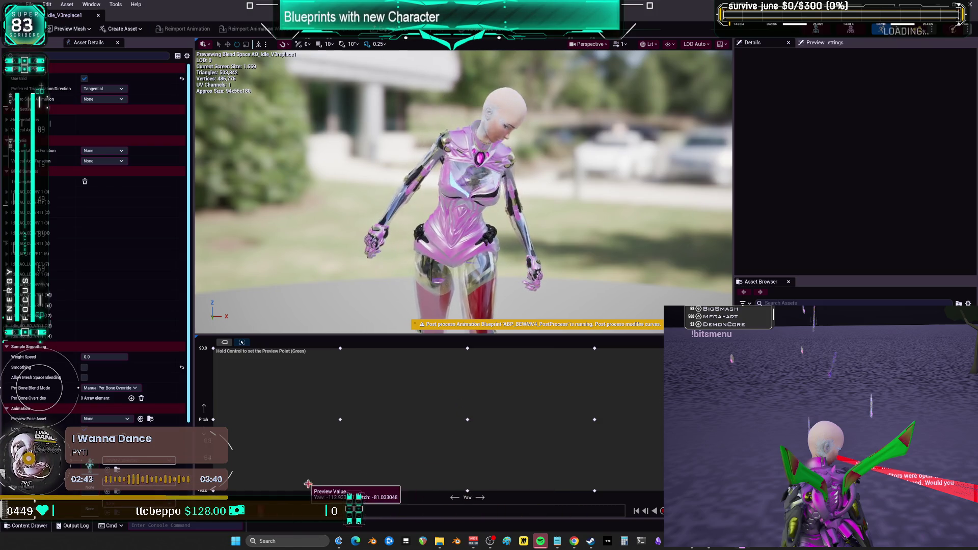
key("ctrl")
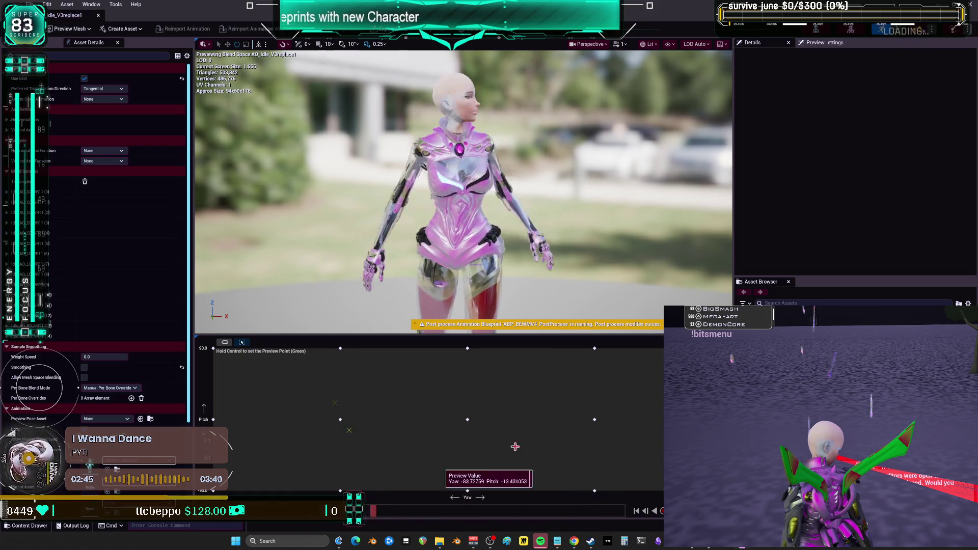
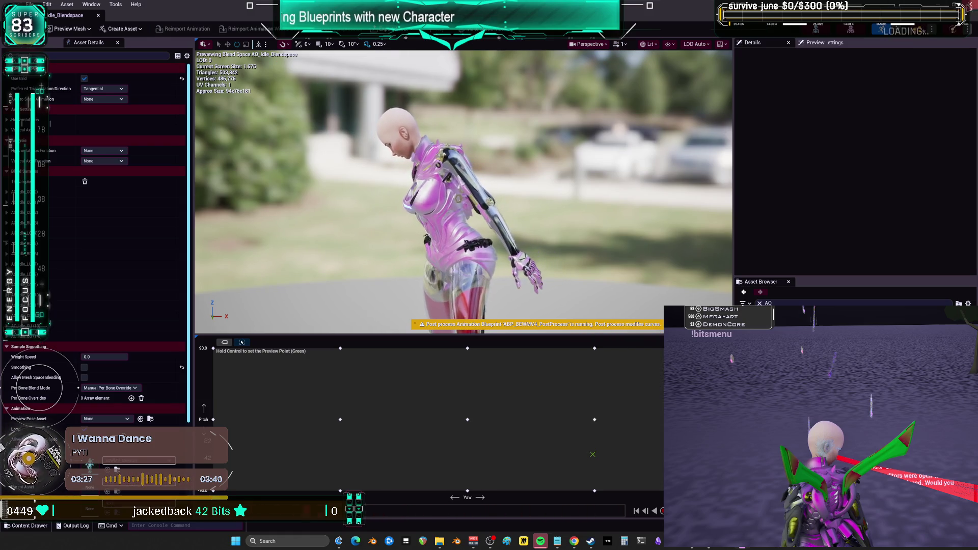
- Bring up the animation blueprint's AnimGraph and look inside the Locomotion state machine
key("alt+Tab")
key("alt+Tab")
mouse_move(577, 282)
left_mouse_down()
mouse_move(572, 301)
mouse_move(510, 285)
mouse_move(544, 299)
mouse_move(518, 267)
left_mouse_up()
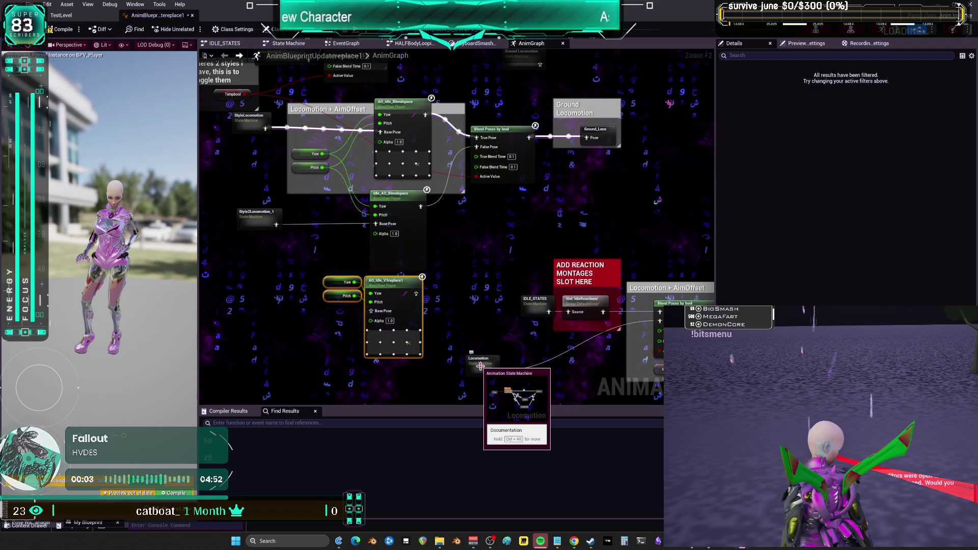
double_click(481, 367)
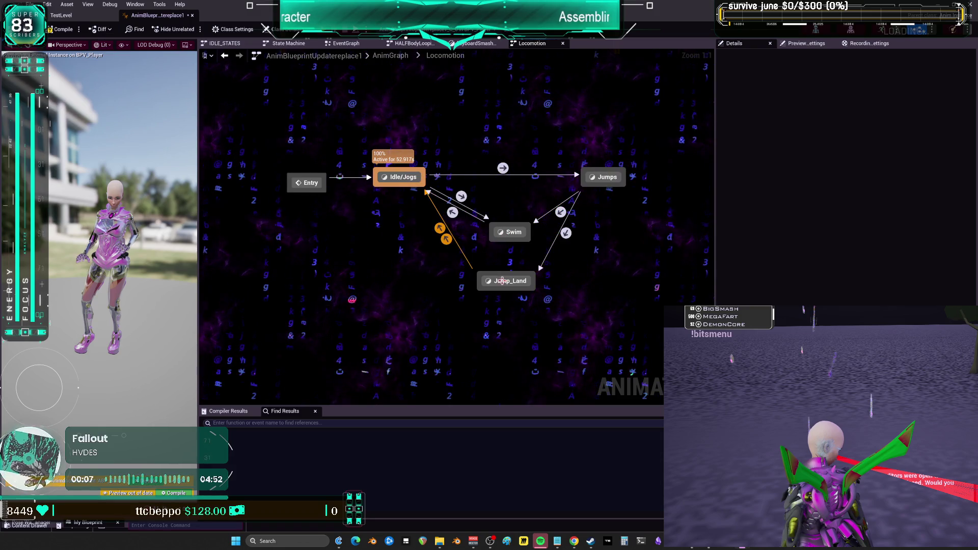
key("alt+Left")
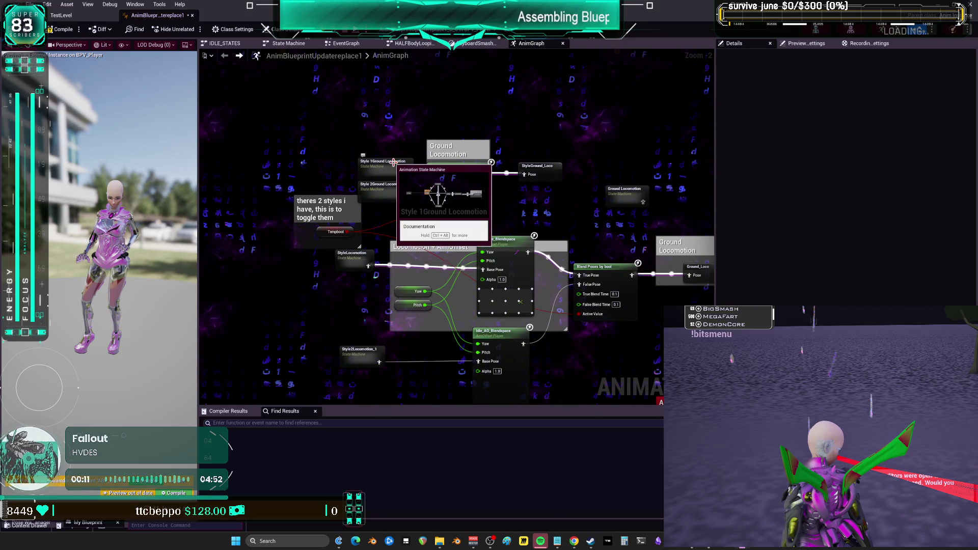
- Inspect the Style 1 Ground Locomotion and StyleLocomotion machines, then reopen Locomotion and select Swim
double_click(393, 162)
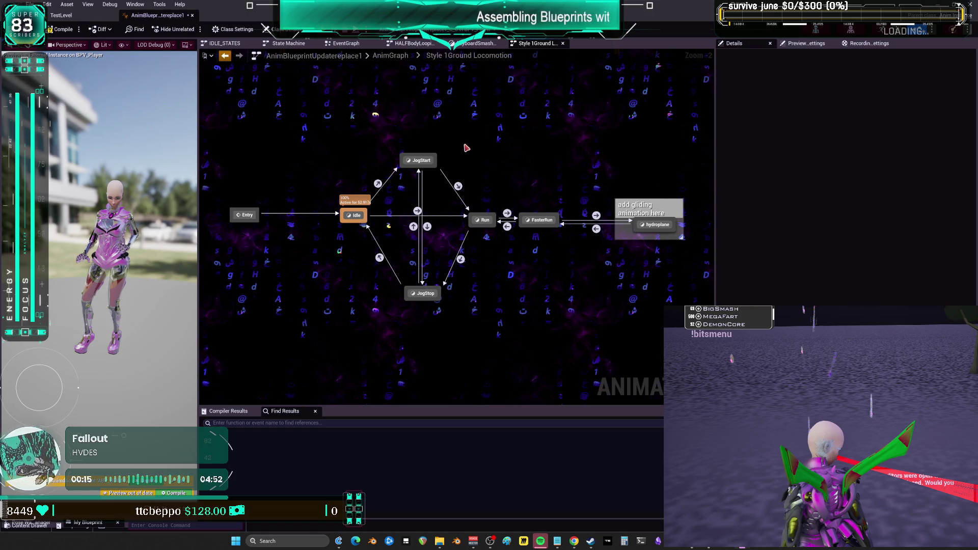
key("alt+Left")
double_click(358, 261)
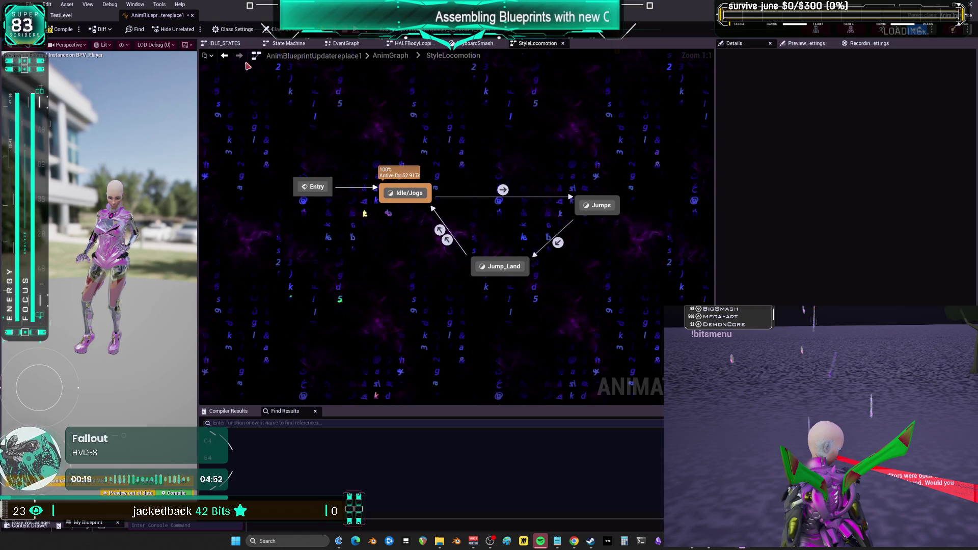
key("alt+Left")
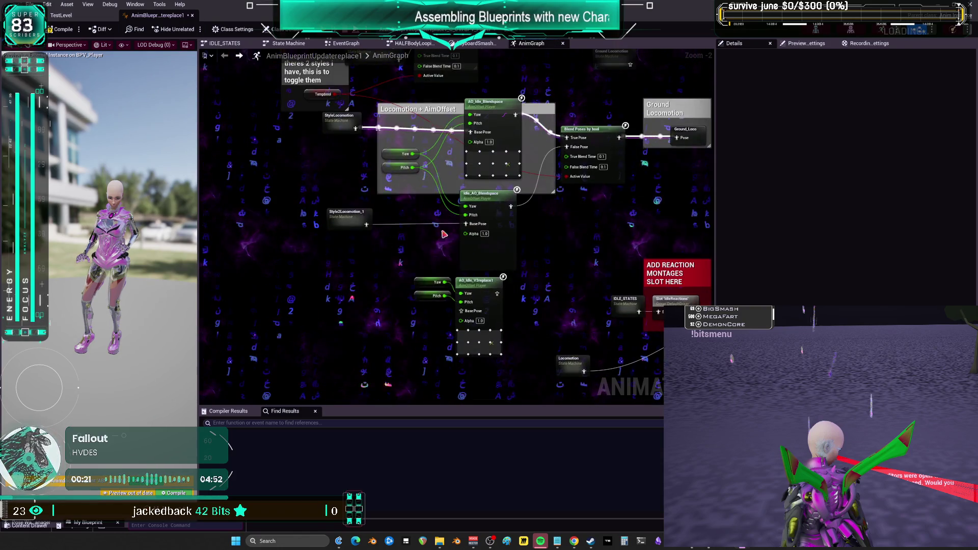
double_click(578, 369)
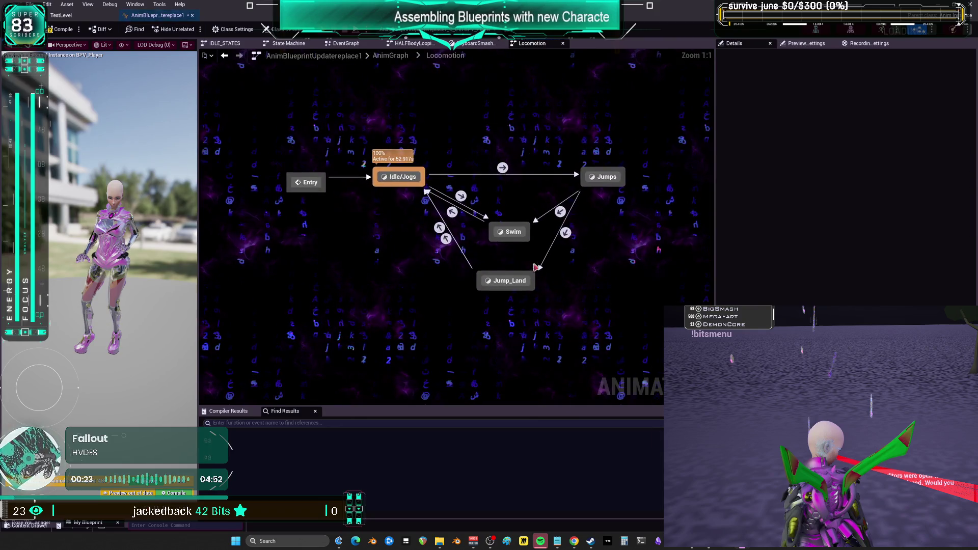
left_click(508, 236)
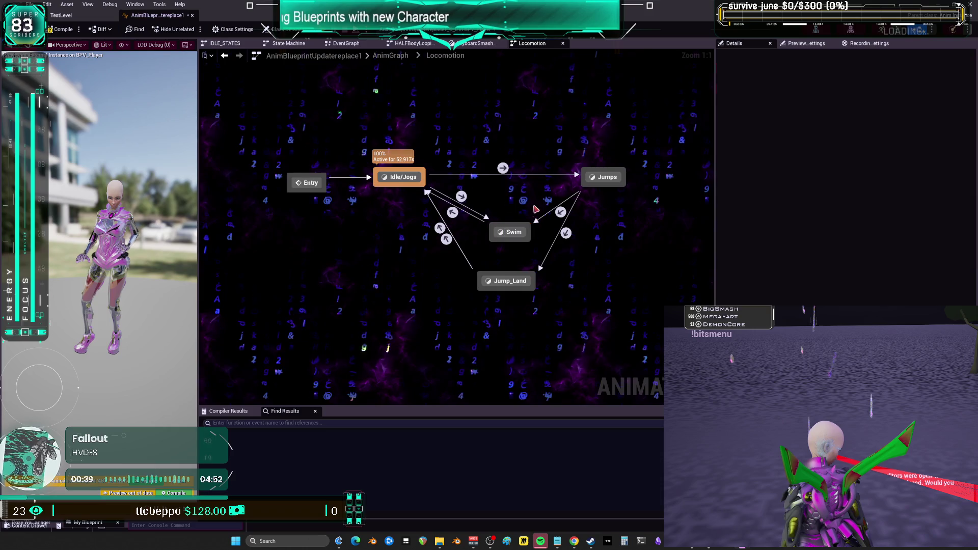
- Inspect the Swim state, then look into Style2Locomotion_1 and return to the AnimGraph
double_click(503, 238)
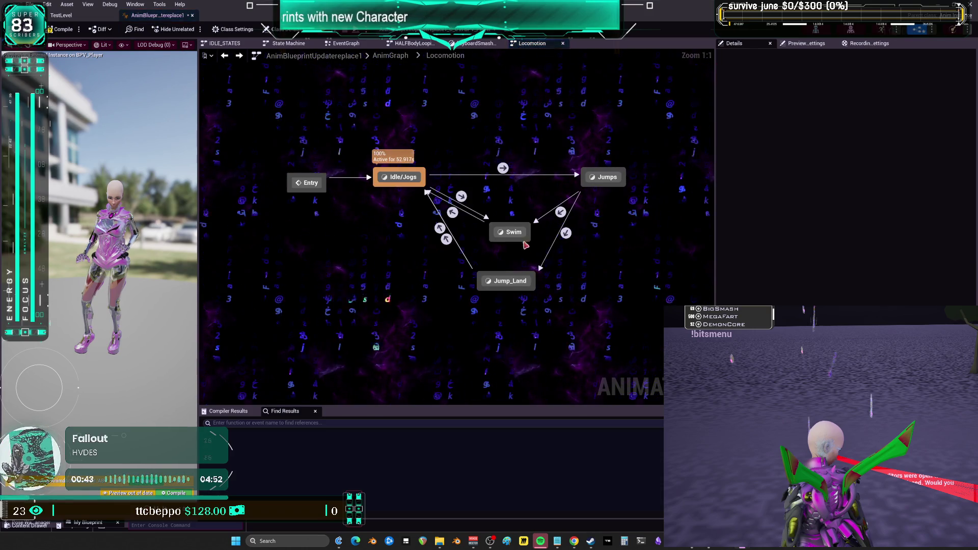
left_click(510, 230)
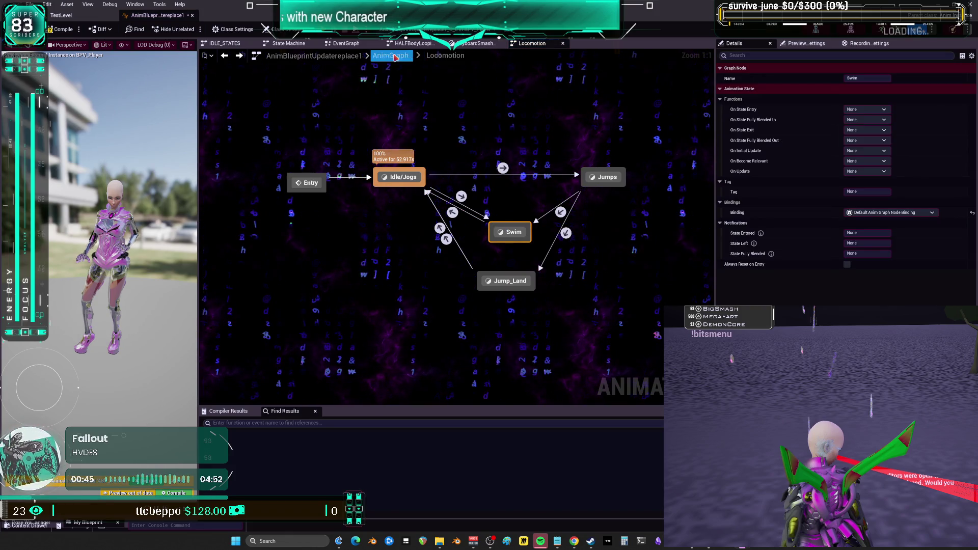
double_click(495, 226)
scroll(565, 271, "up", 7)
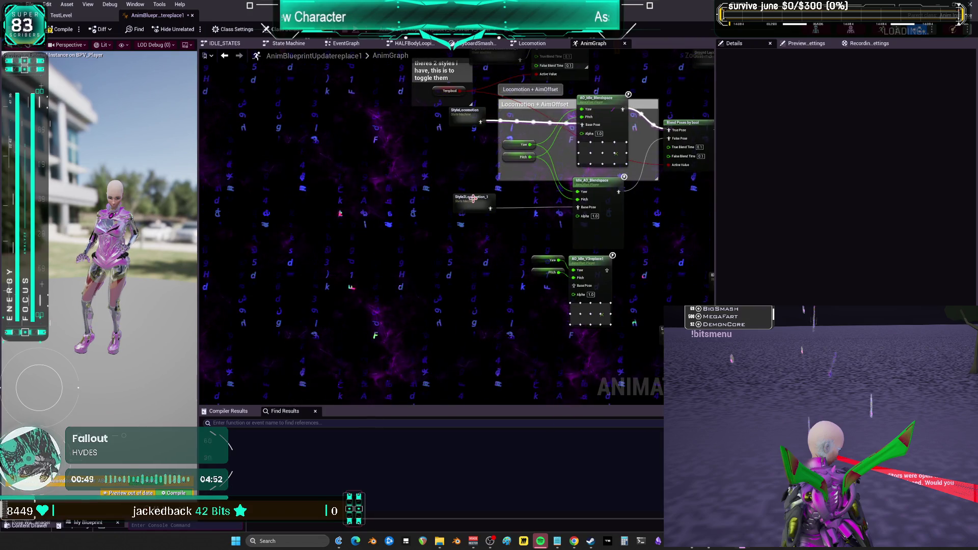
left_click(473, 199)
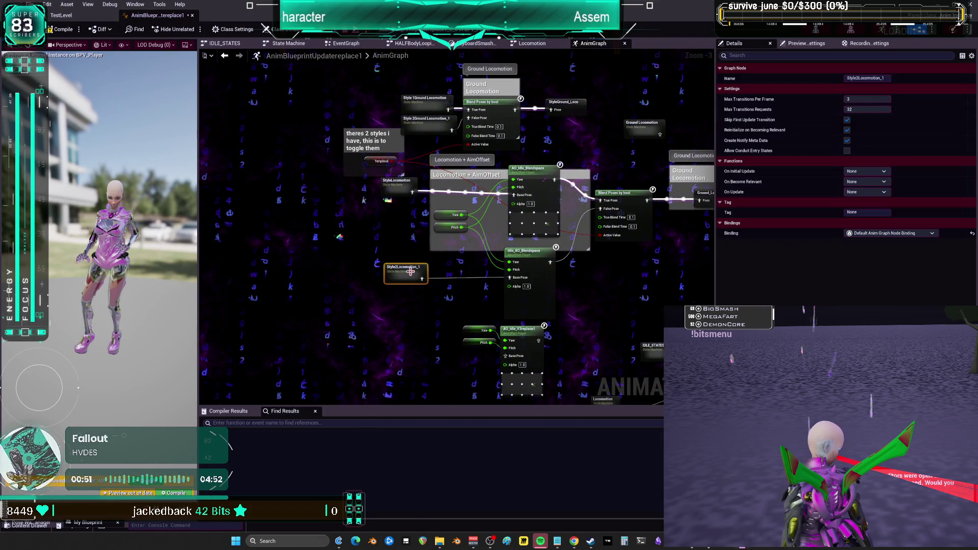
double_click(410, 272)
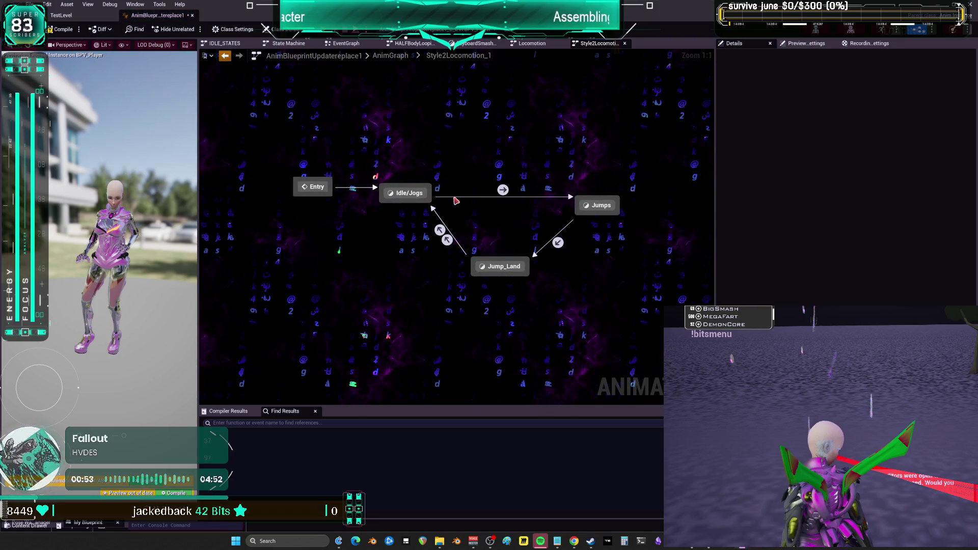
left_click(225, 56)
- Widen the graph area by narrowing the Details panel, with the reaction montage slot in view
mouse_move(590, 305)
left_mouse_down()
mouse_move(547, 213)
mouse_move(407, 218)
mouse_move(588, 288)
left_mouse_up()
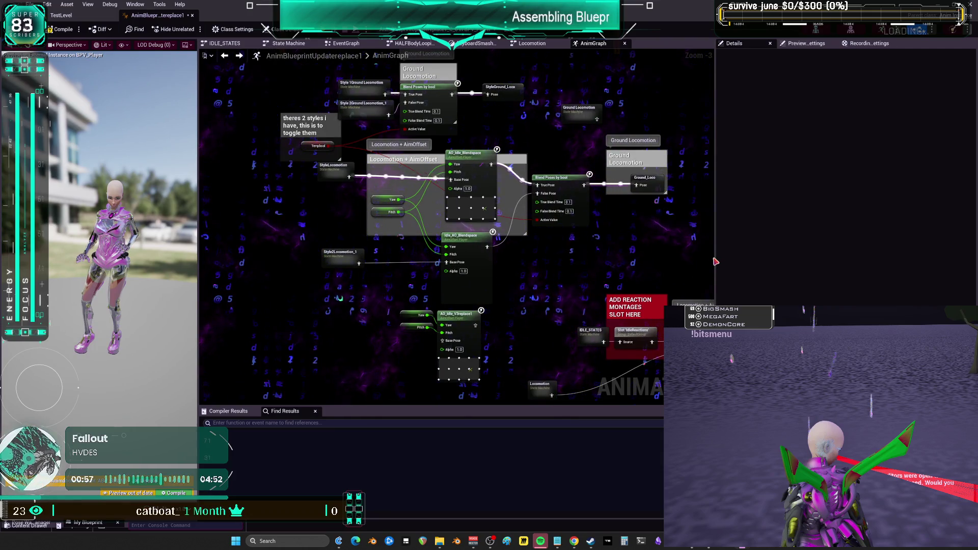
left_click_drag(716, 261, 876, 263)
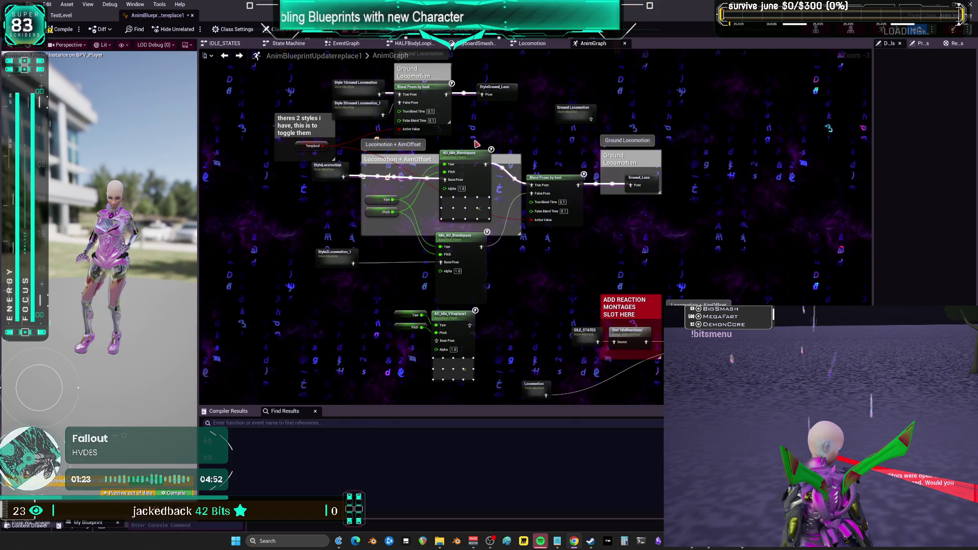
left_click_drag(497, 146, 537, 165)
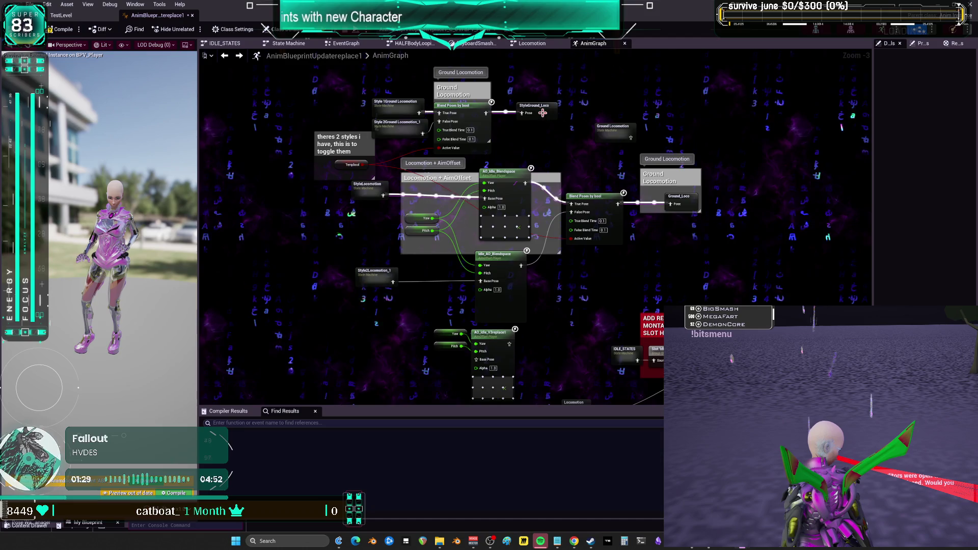
- Check the Idle/Jogs cached pose inside StyleLocomotion, then return to the AnimGraph
left_click(377, 193)
double_click(376, 192)
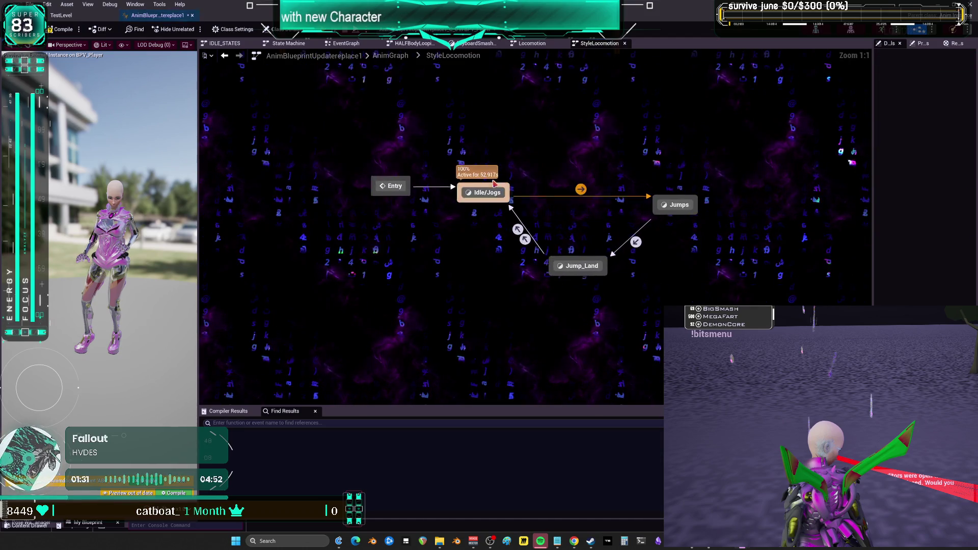
double_click(487, 197)
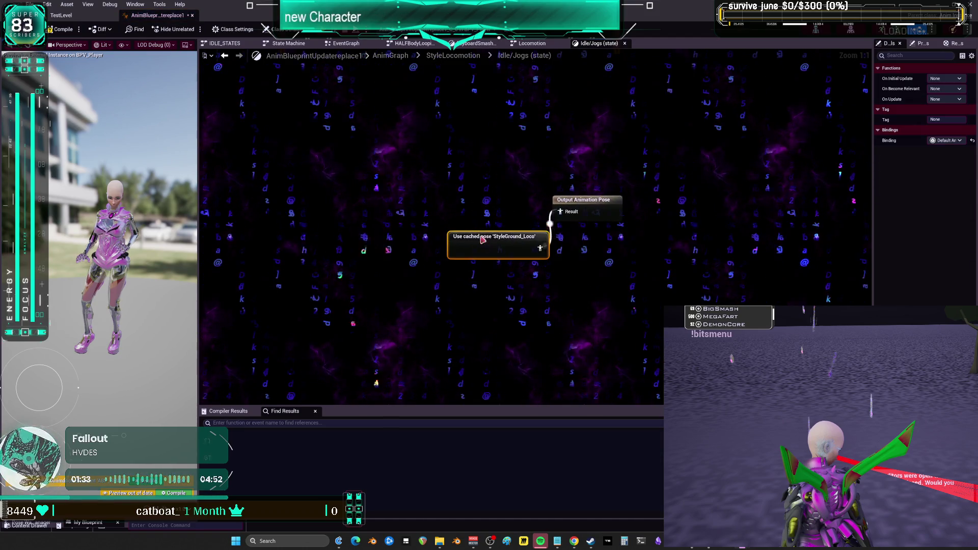
left_click(453, 55)
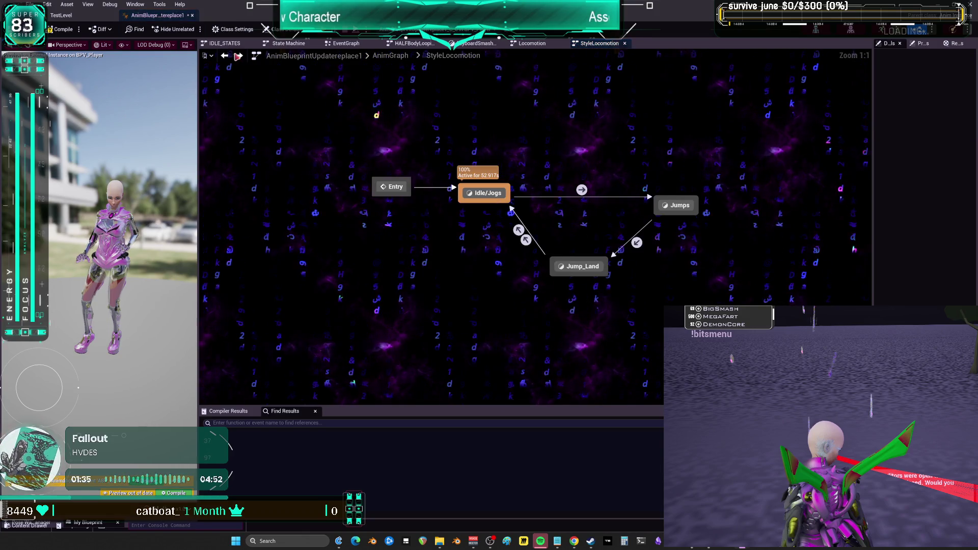
key("alt+Left")
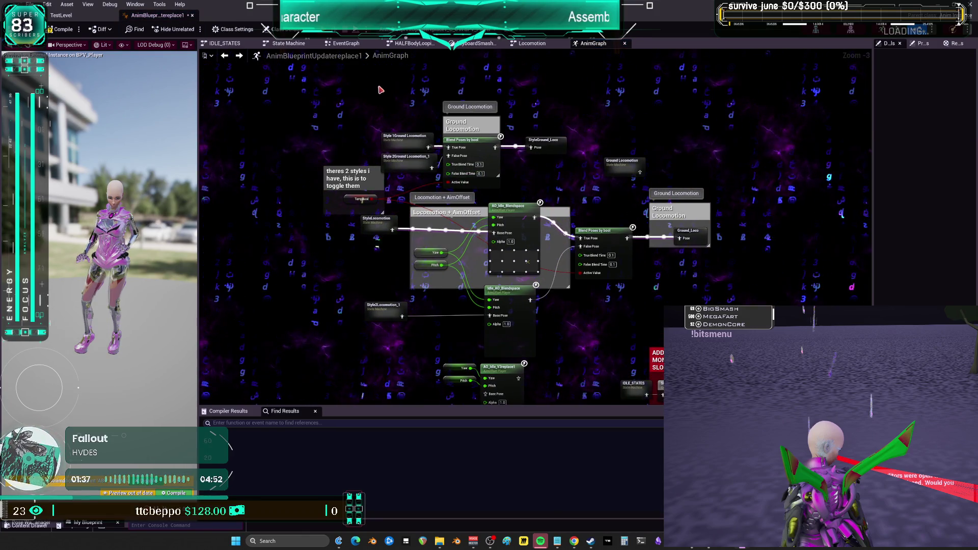
- Move the locomotion node groups, Tempbool and Ground Locomotion upward and delete the two-styles comment
left_click_drag(550, 158, 550, 159)
left_click_drag(471, 152, 475, 103)
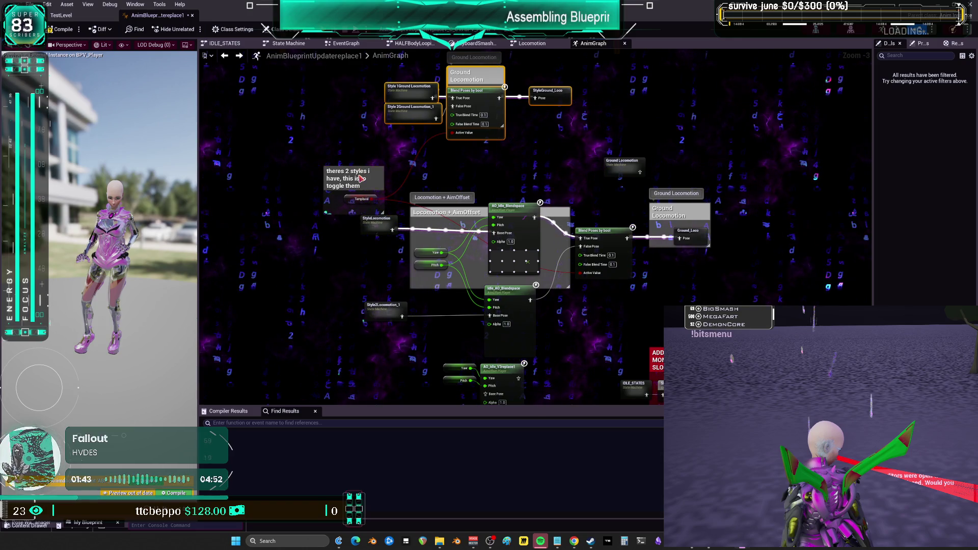
left_click(381, 169)
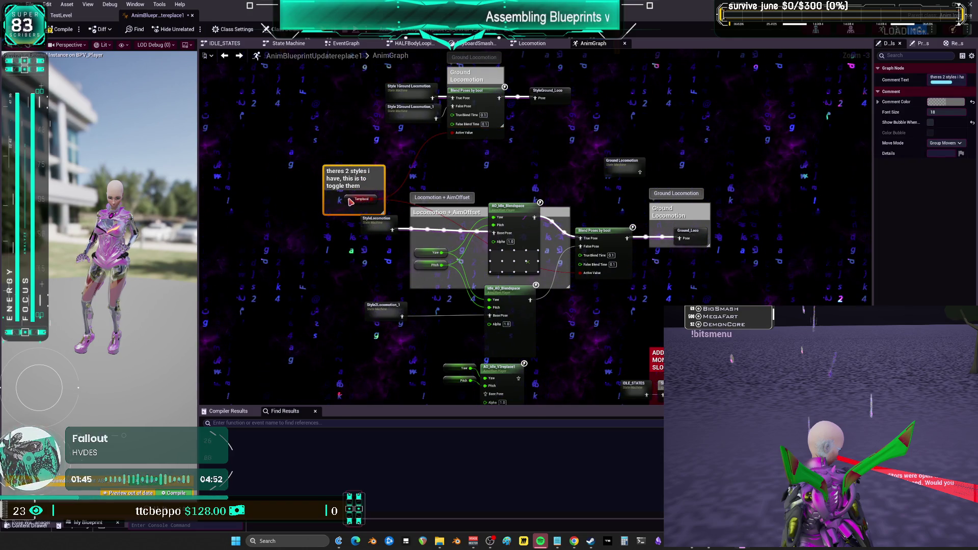
key("Delete")
mouse_move(350, 202)
left_mouse_down()
mouse_move(351, 158)
mouse_move(336, 135)
left_mouse_up()
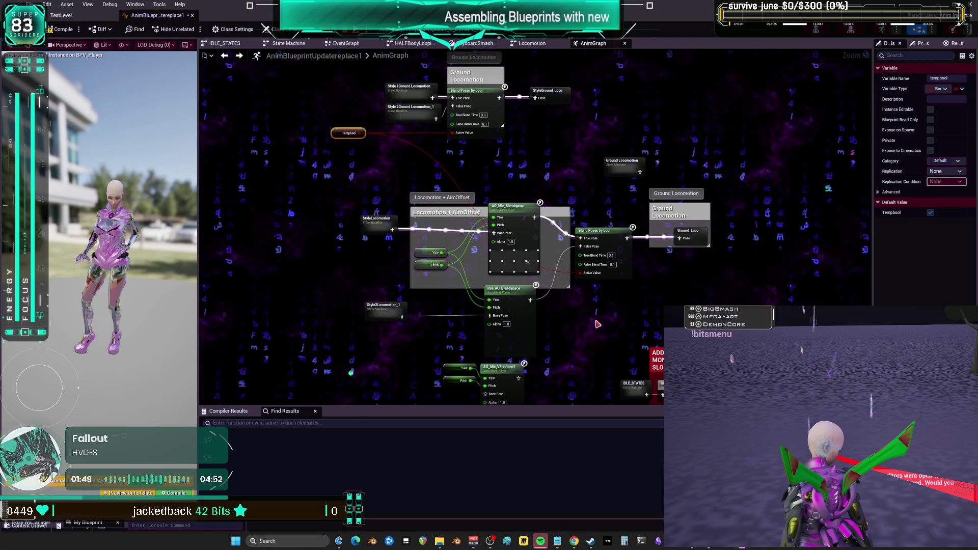
left_click_drag(611, 326, 629, 333)
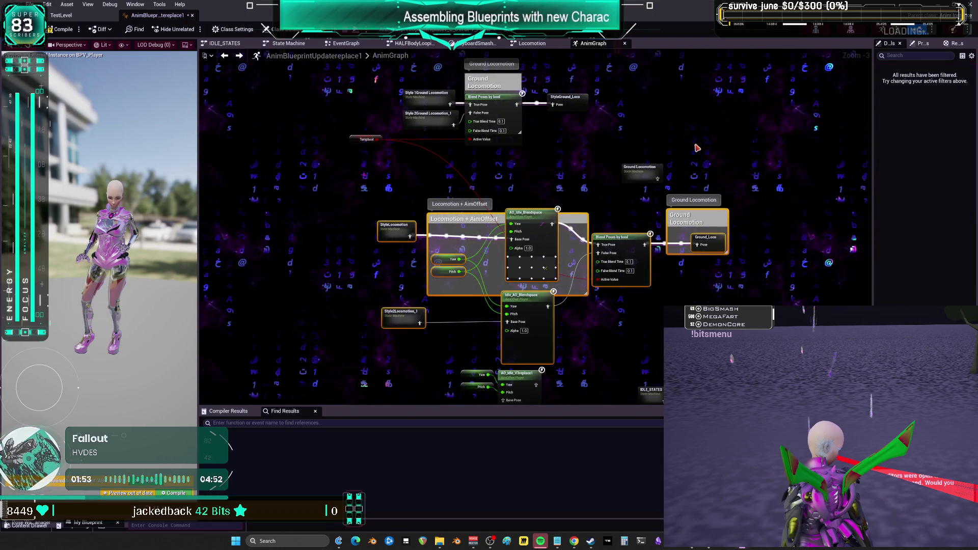
left_click_drag(640, 168, 778, 93)
left_click_drag(734, 331, 374, 161)
left_click_drag(698, 219, 699, 162)
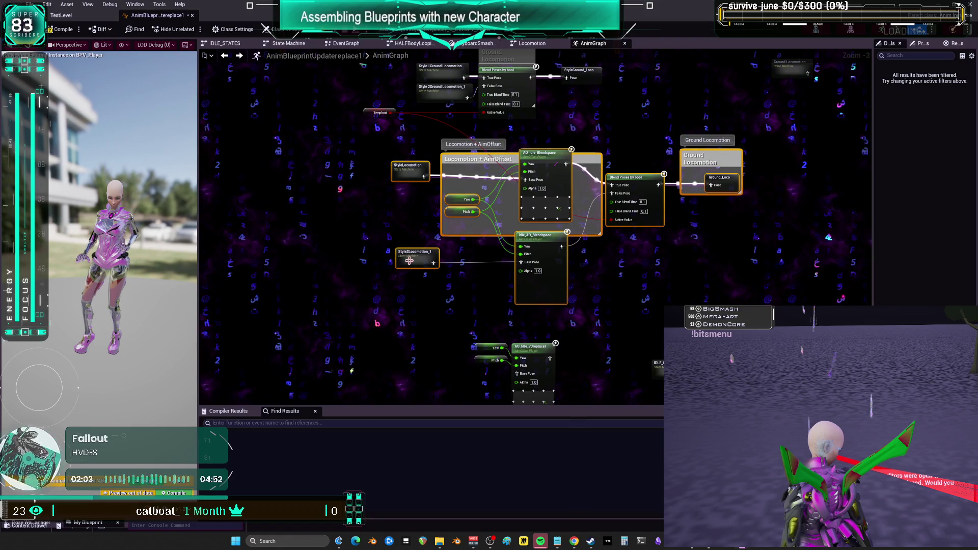
- Paste a duplicate of the Ground Locomotion state machine and open Style2Locomotion_1
left_click_drag(690, 267, 632, 304)
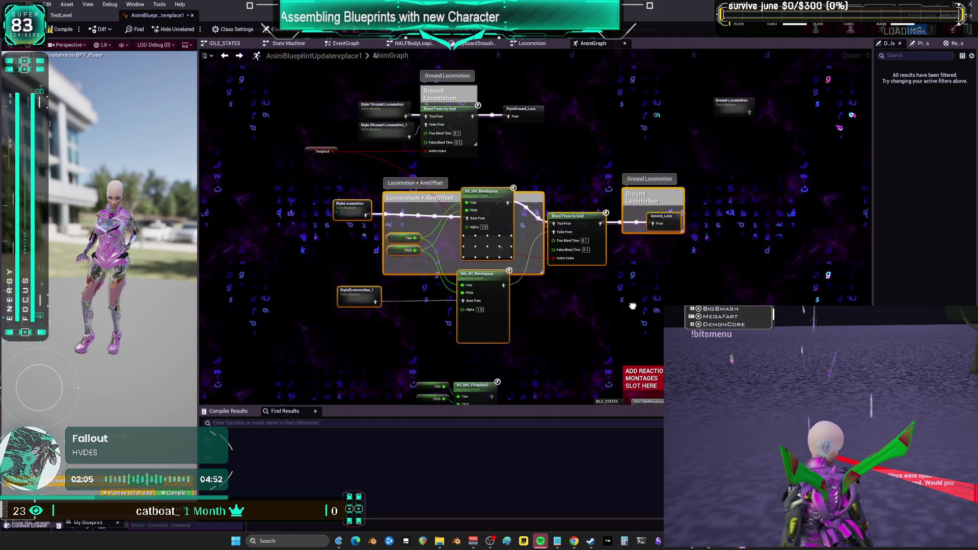
key("ctrl+v")
left_click_drag(359, 233, 403, 214)
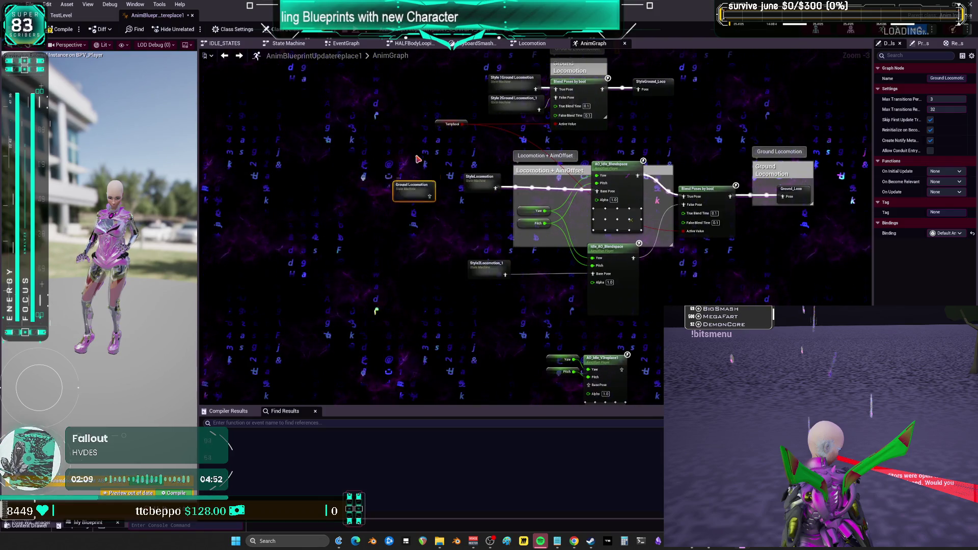
left_click_drag(620, 311, 560, 226)
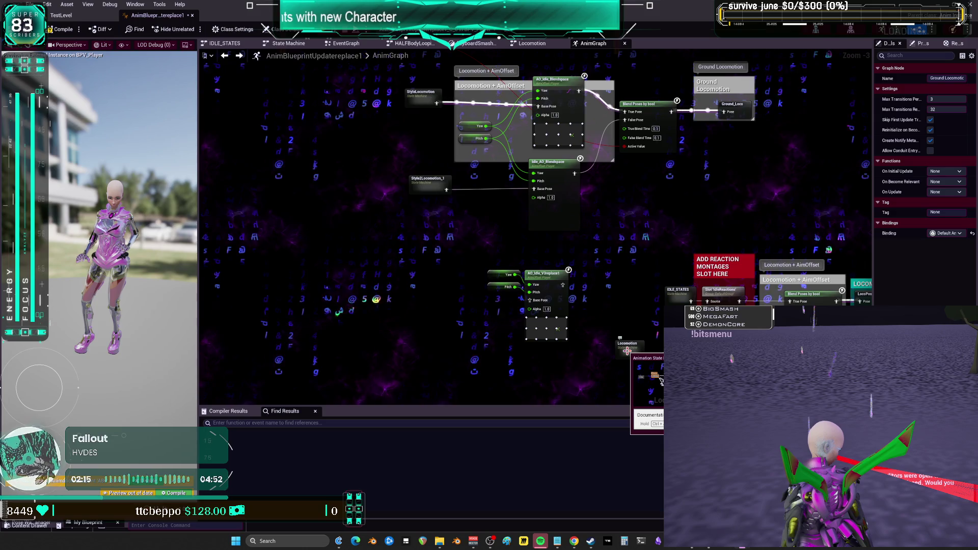
double_click(431, 186)
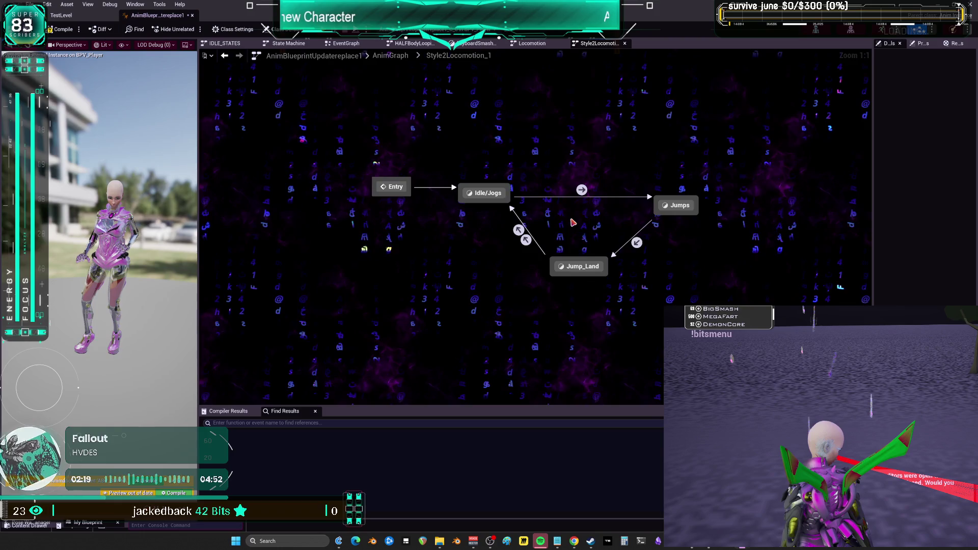
- View the original Locomotion machine's Jumps to Swim rule for reference
left_click(573, 222)
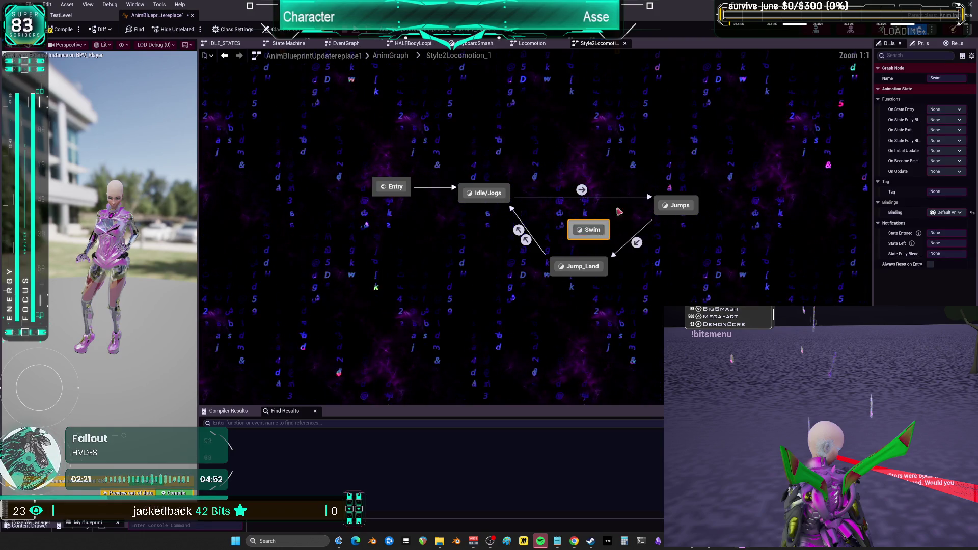
left_click(391, 55)
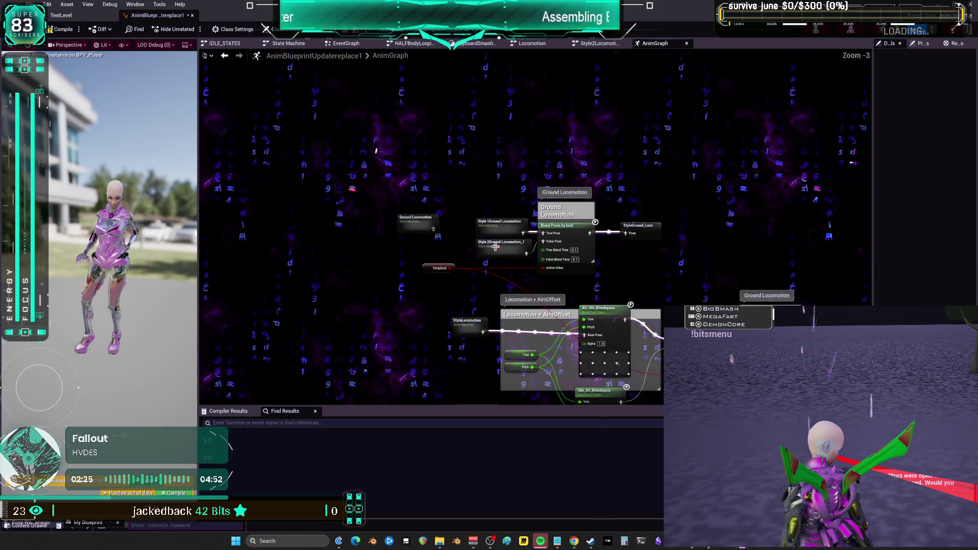
double_click(464, 149)
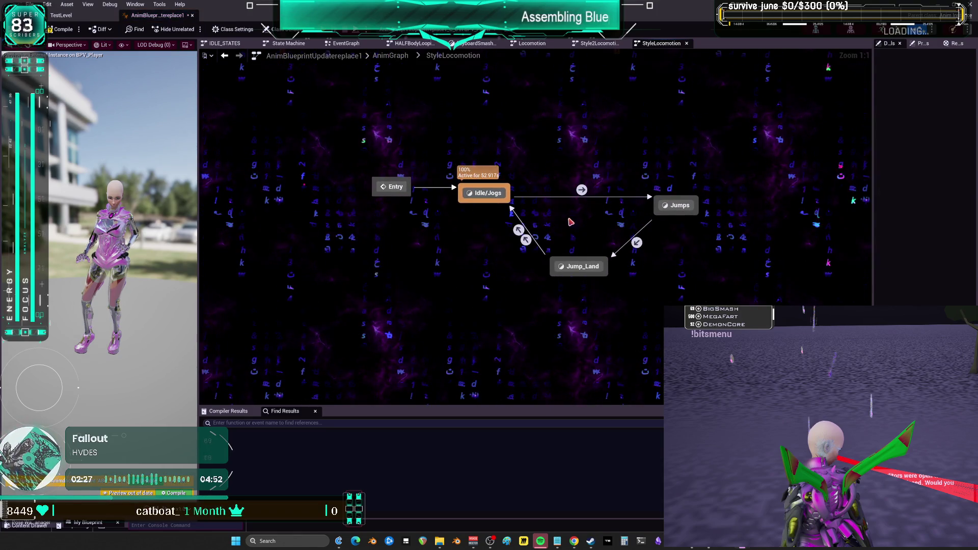
left_click(607, 45)
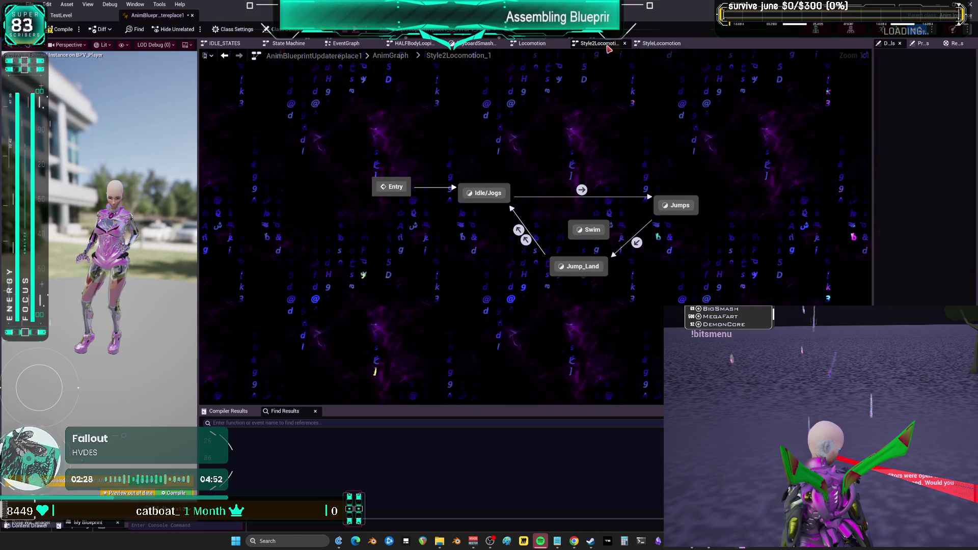
left_click(529, 44)
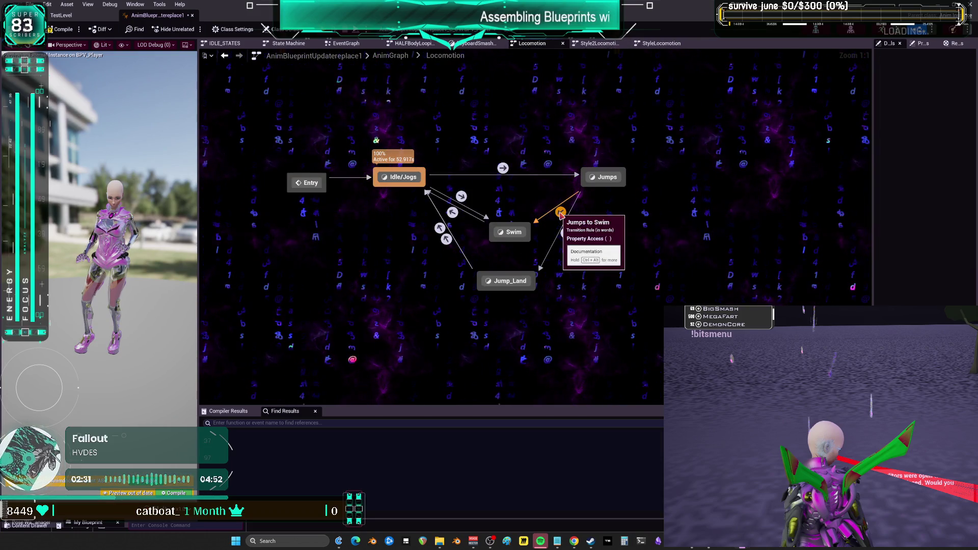
double_click(560, 213)
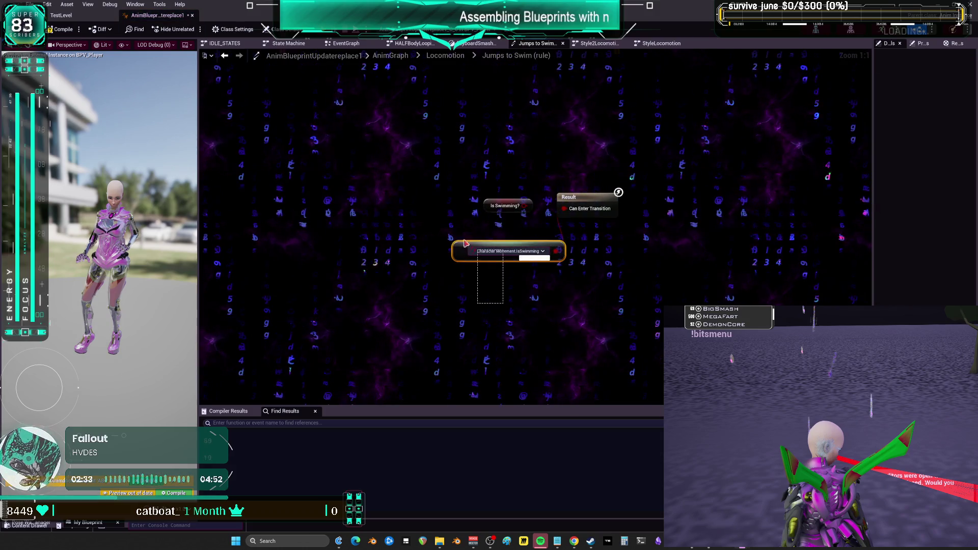
left_click(599, 43)
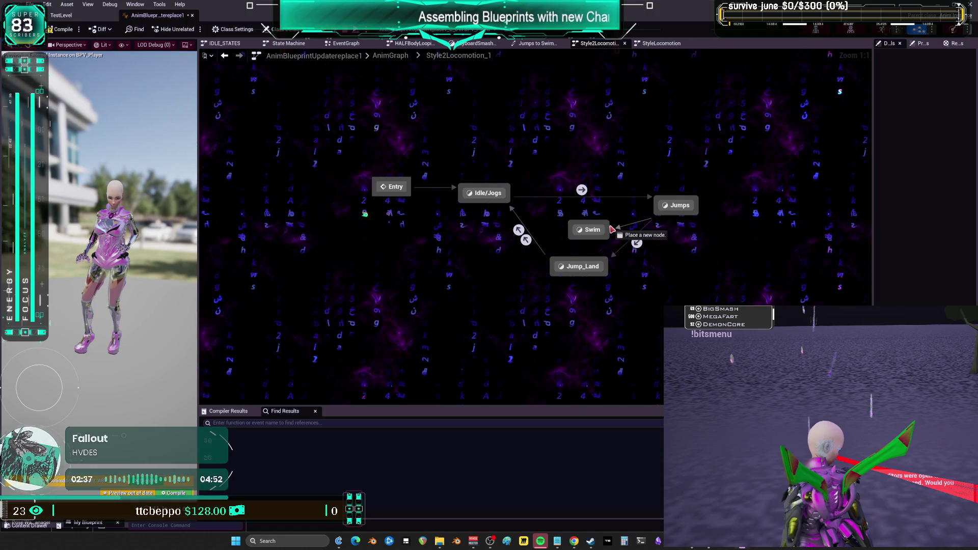
- Add a Jumps-to-Swim transition in Style2Locomotion ruled by IsSwimming, then open StyleLocomotion's matching rule
left_click_drag(610, 229, 610, 230)
double_click(631, 225)
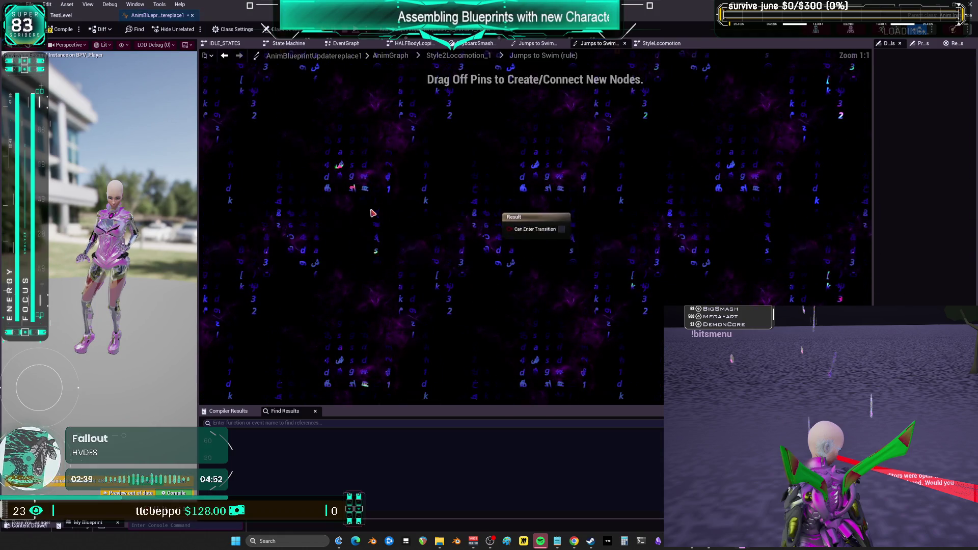
key("ctrl+v")
left_click_drag(483, 226, 512, 230)
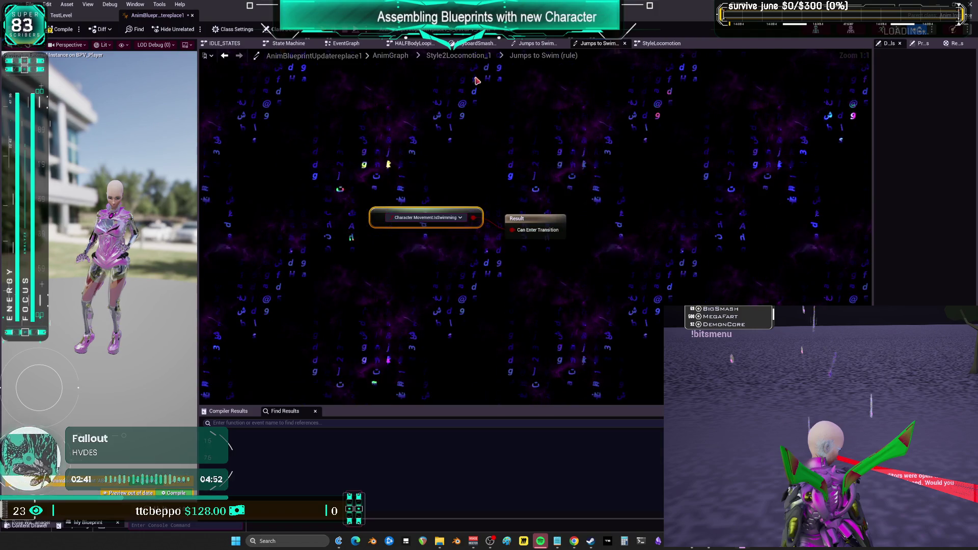
left_click(662, 43)
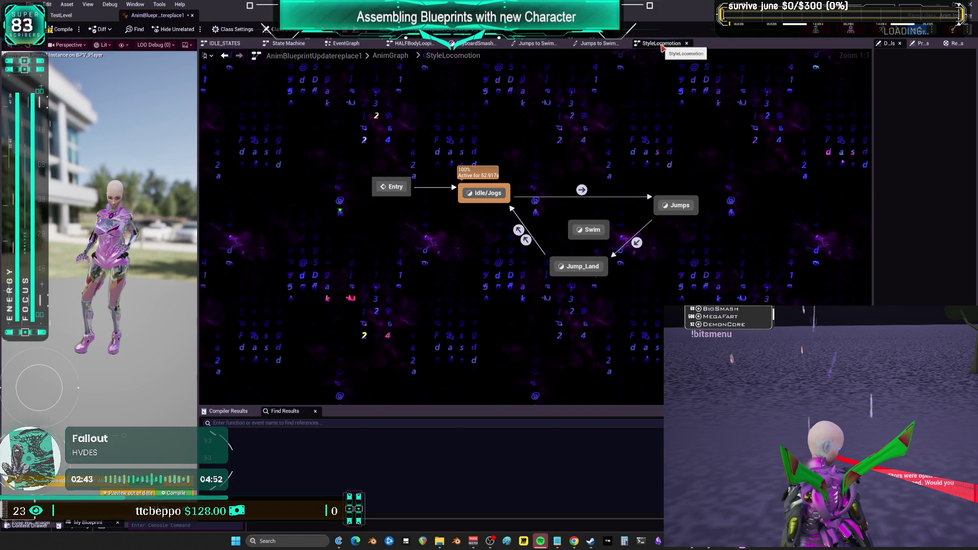
left_click(632, 226)
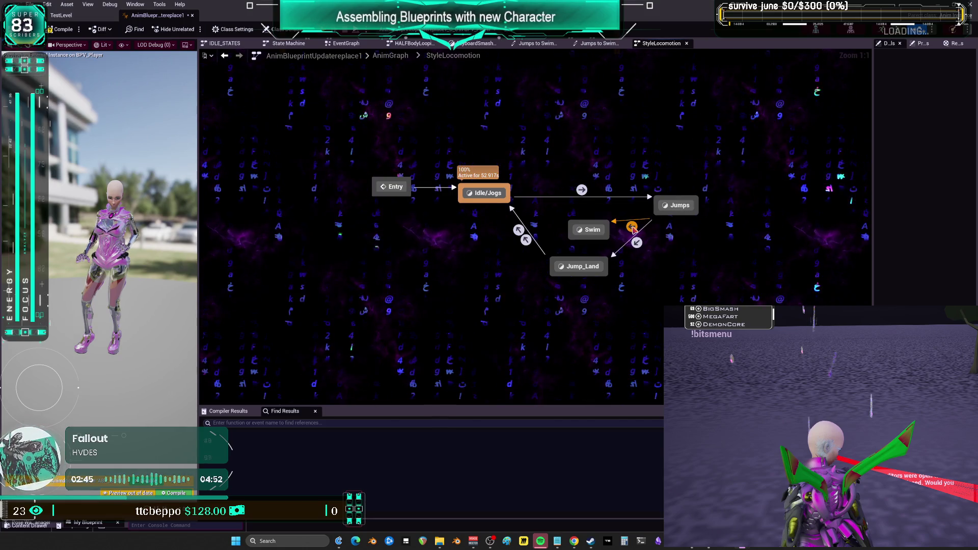
double_click(632, 227)
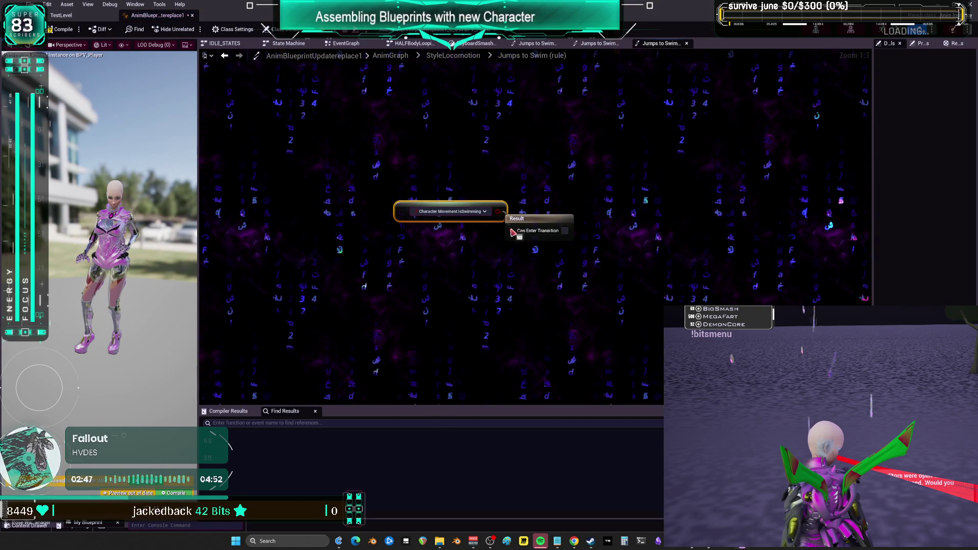
- Review Locomotion's Idle/Jogs-to-Swim and Swim-to-Idle/Jogs rules and the Jump_Land state's pose graph
left_click(559, 219)
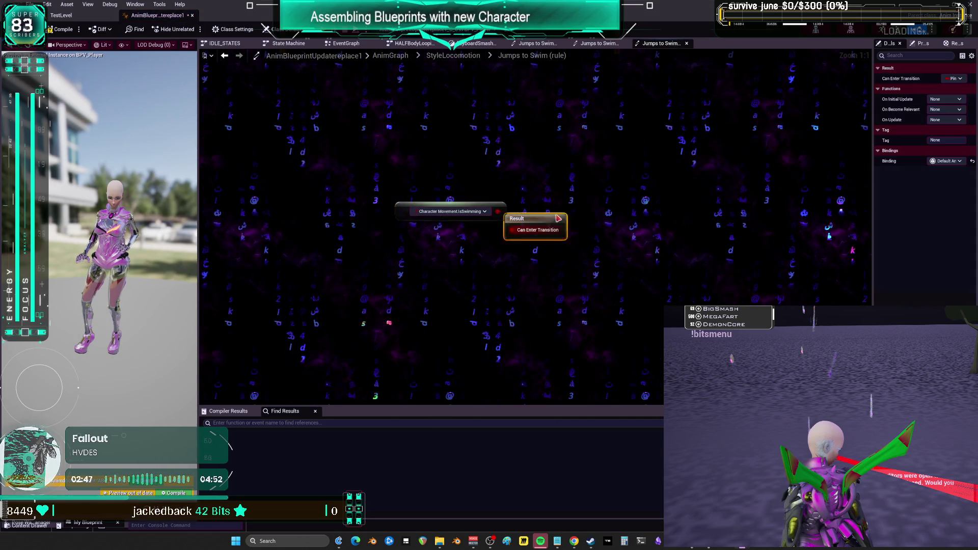
left_click(532, 43)
left_click(453, 57)
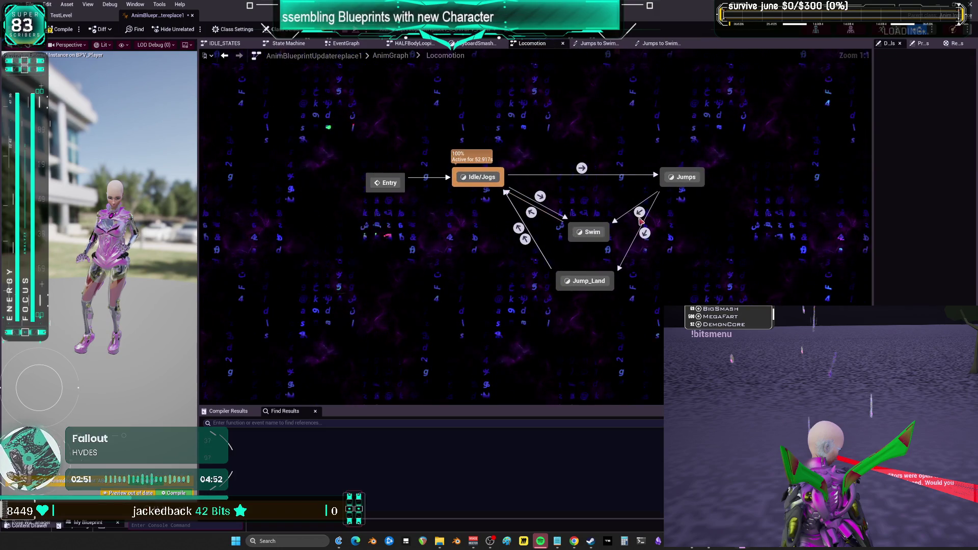
double_click(540, 198)
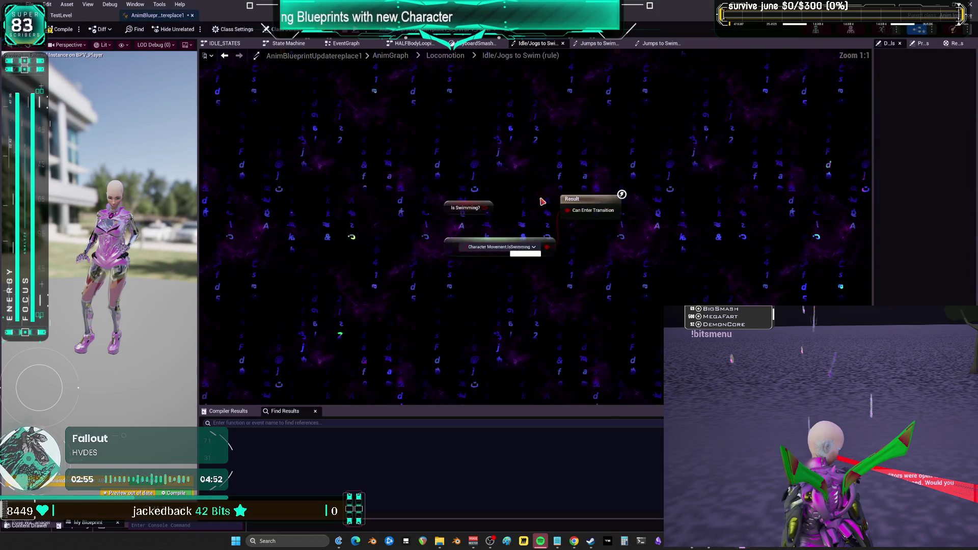
left_click(229, 58)
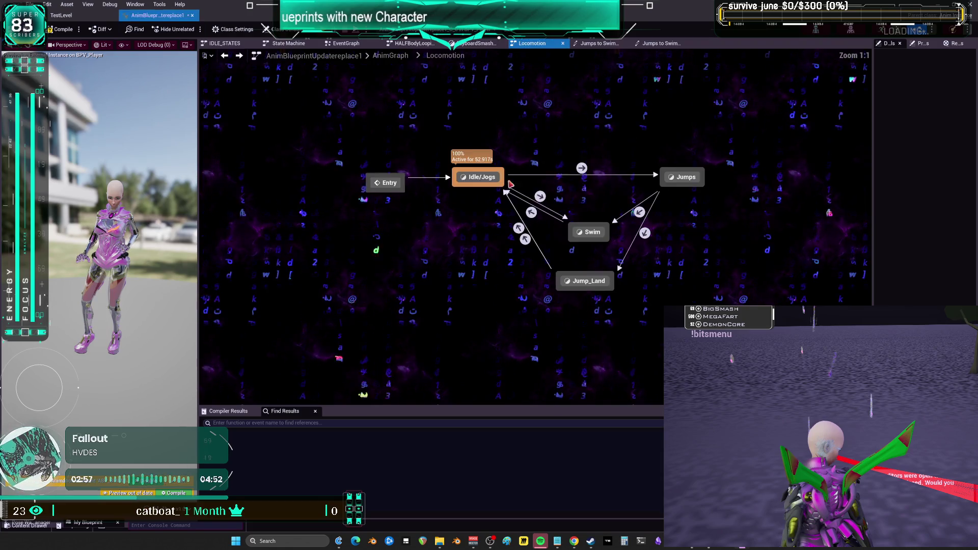
double_click(530, 213)
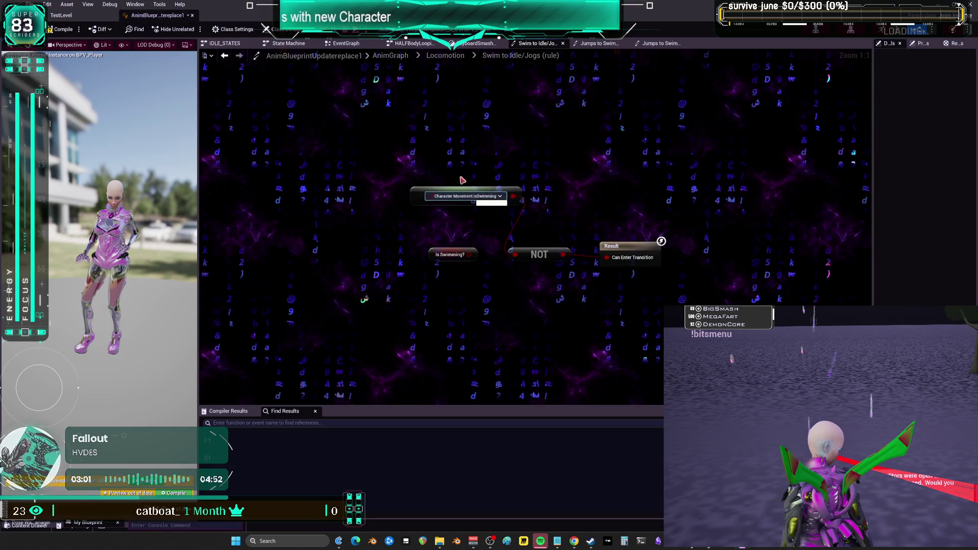
left_click(462, 58)
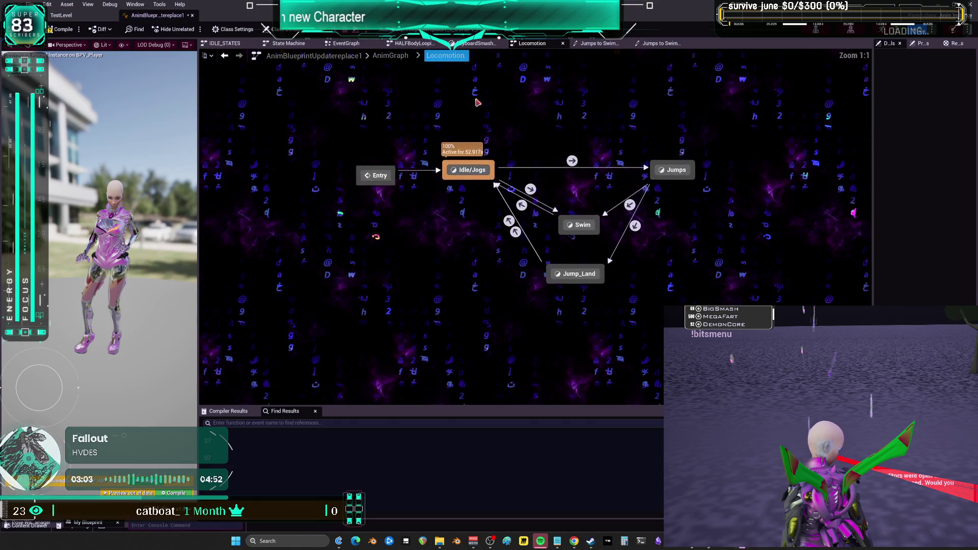
double_click(587, 282)
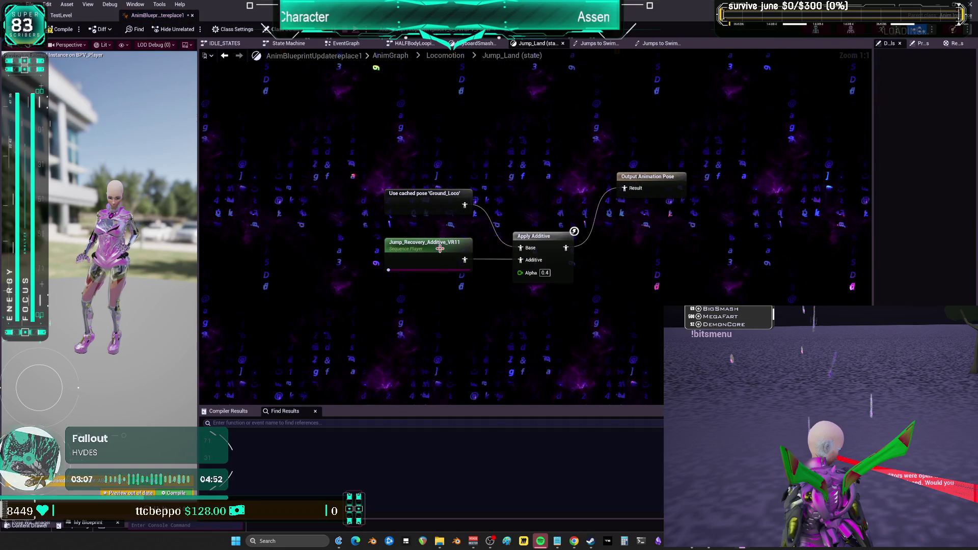
left_click(446, 56)
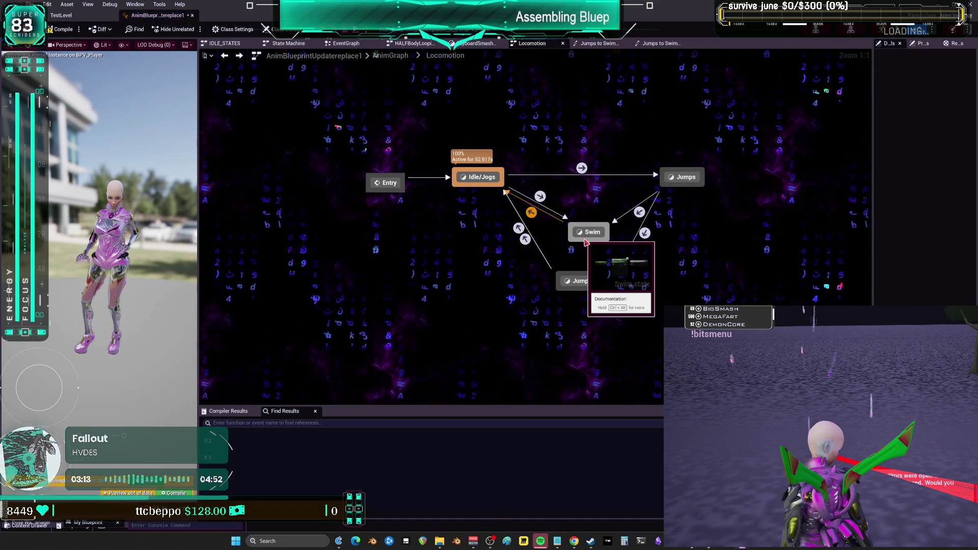
left_click(605, 45)
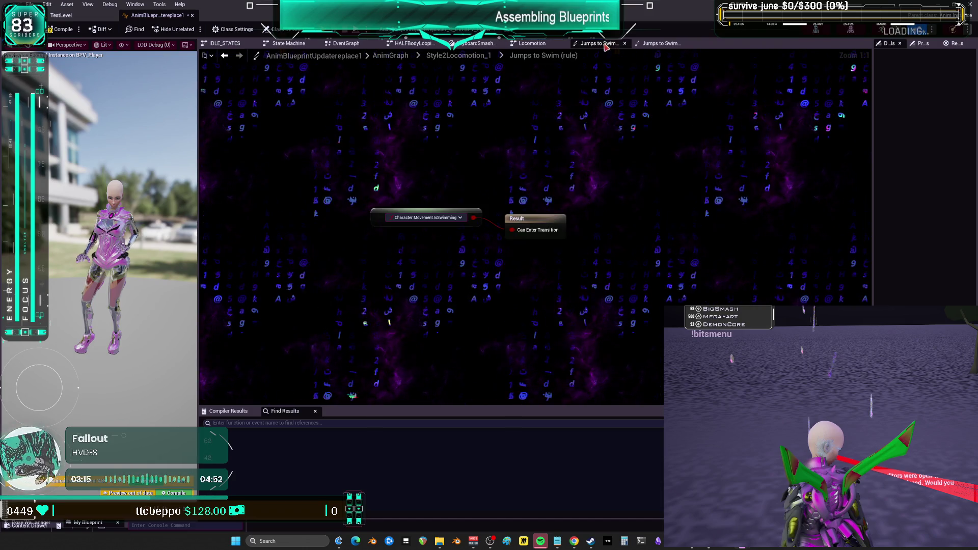
- Add transitions between Swim and Idle/Jogs, with IsSwimming driving the Idle/Jogs-to-Swim rule
left_click(454, 55)
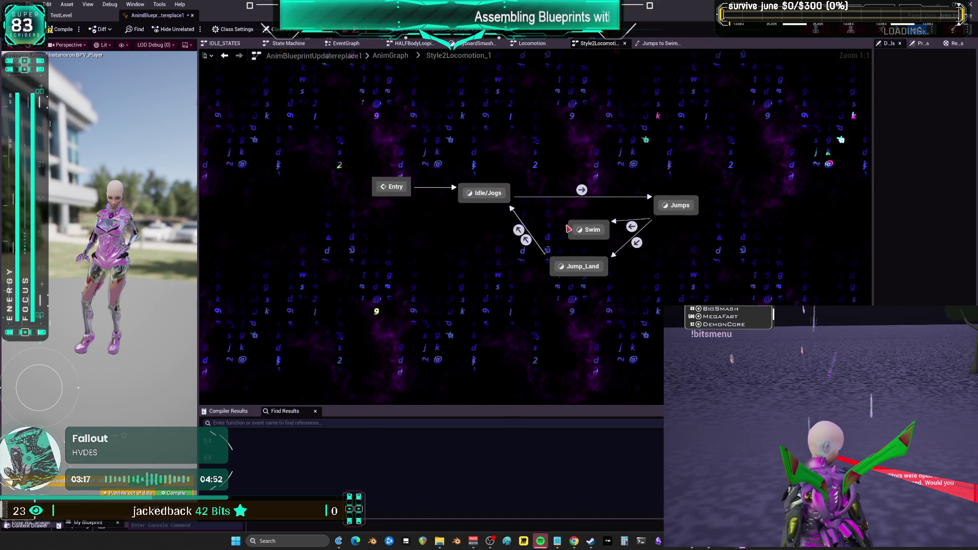
left_click_drag(570, 230, 490, 194)
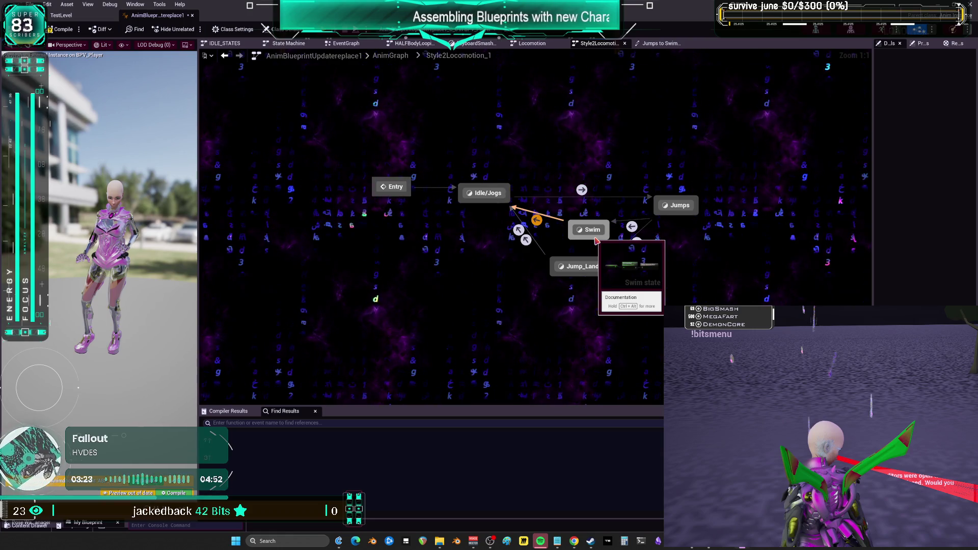
left_click_drag(590, 232, 584, 226)
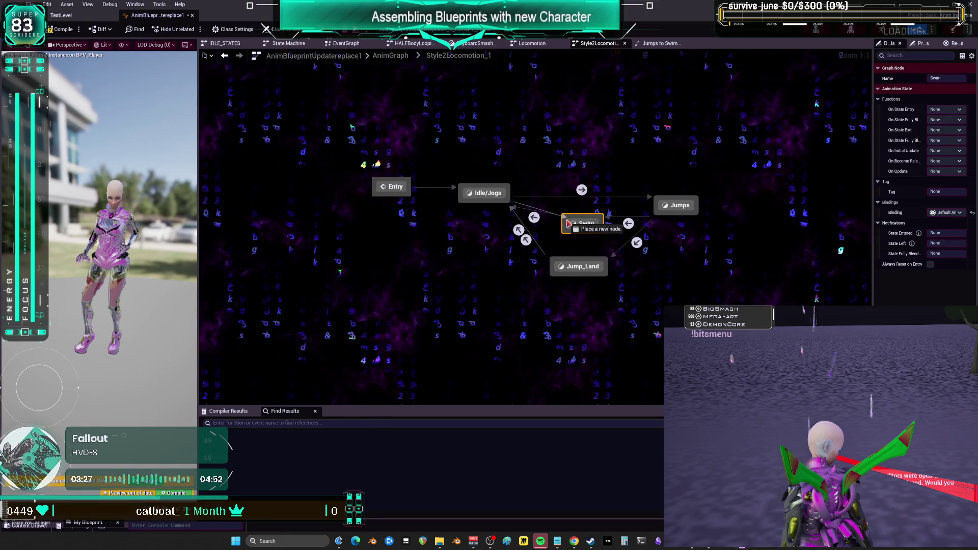
left_click_drag(506, 195, 581, 225)
double_click(533, 201)
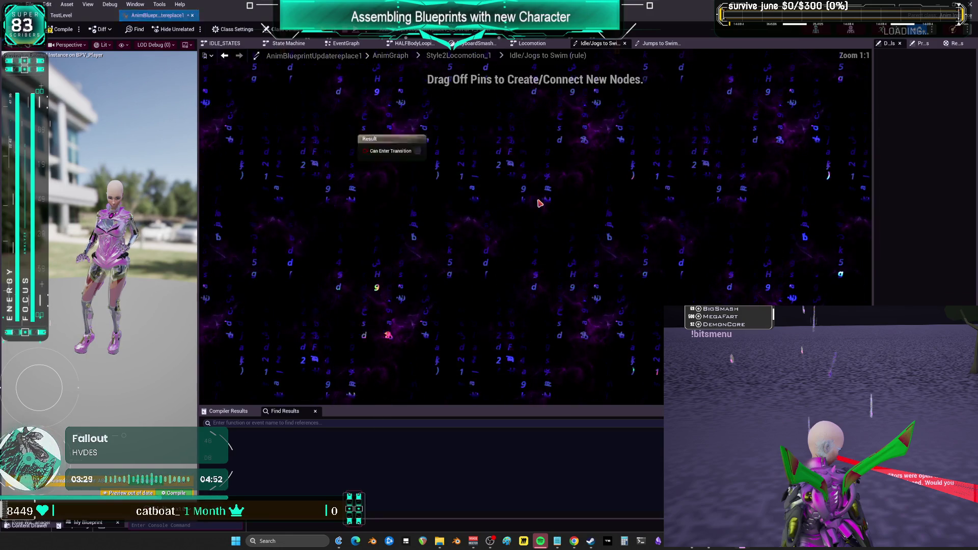
key("ctrl+v")
left_click_drag(513, 229, 538, 211)
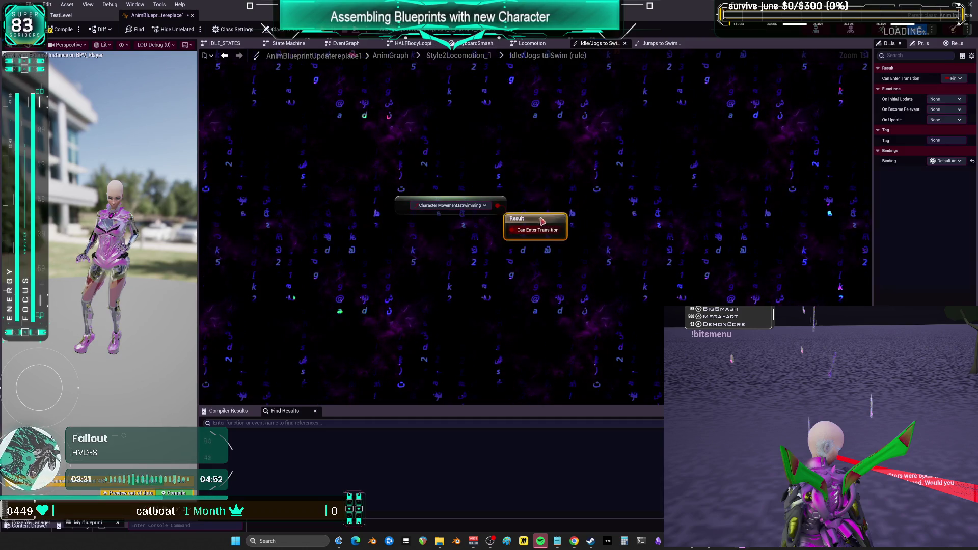
- Make the Swim-to-Idle/Jogs rule fire on NOT IsSwimming
left_click(224, 55)
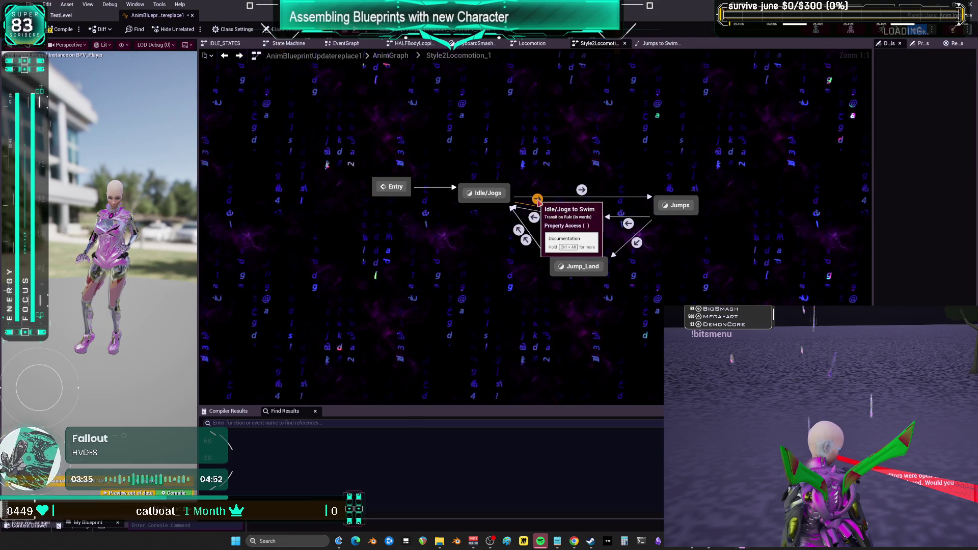
double_click(534, 217)
key("ctrl+v")
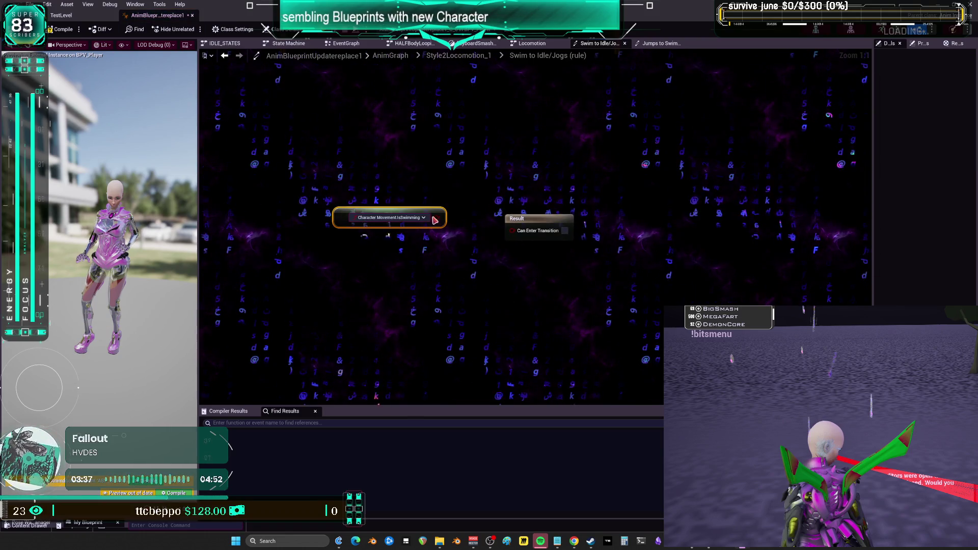
left_click_drag(437, 218, 457, 268)
type("not boo")
key("Return")
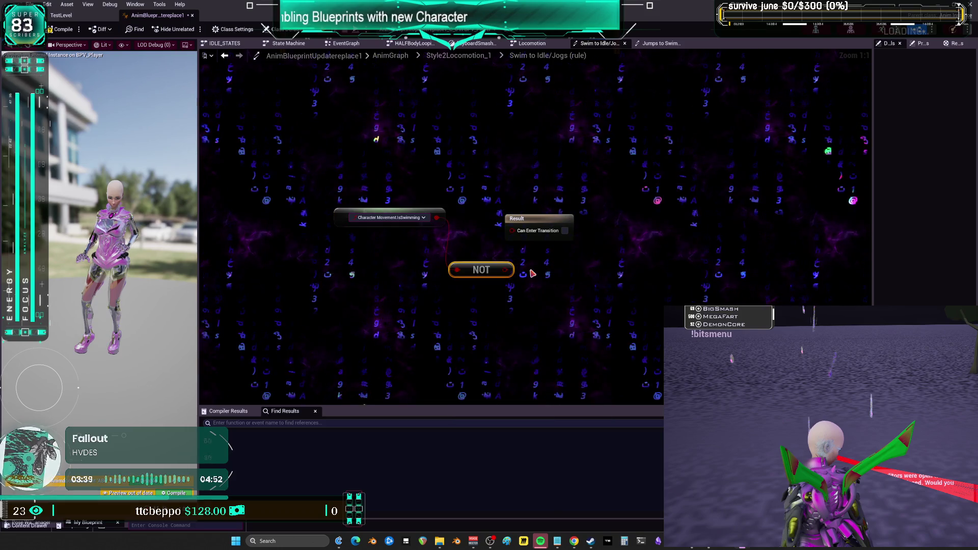
left_click(566, 232)
mouse_move(566, 234)
left_mouse_down()
mouse_move(596, 245)
mouse_move(504, 269)
left_mouse_up()
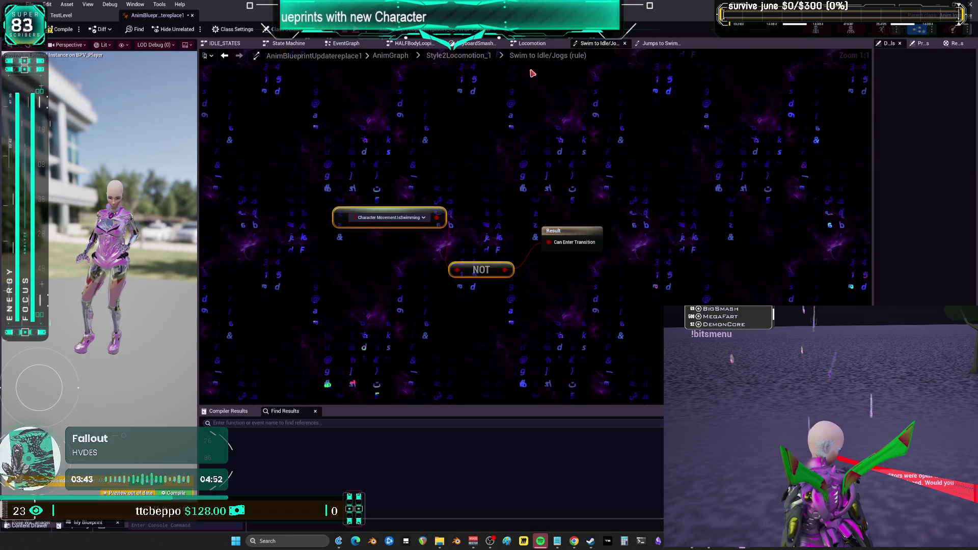
left_click(660, 43)
left_click(481, 56)
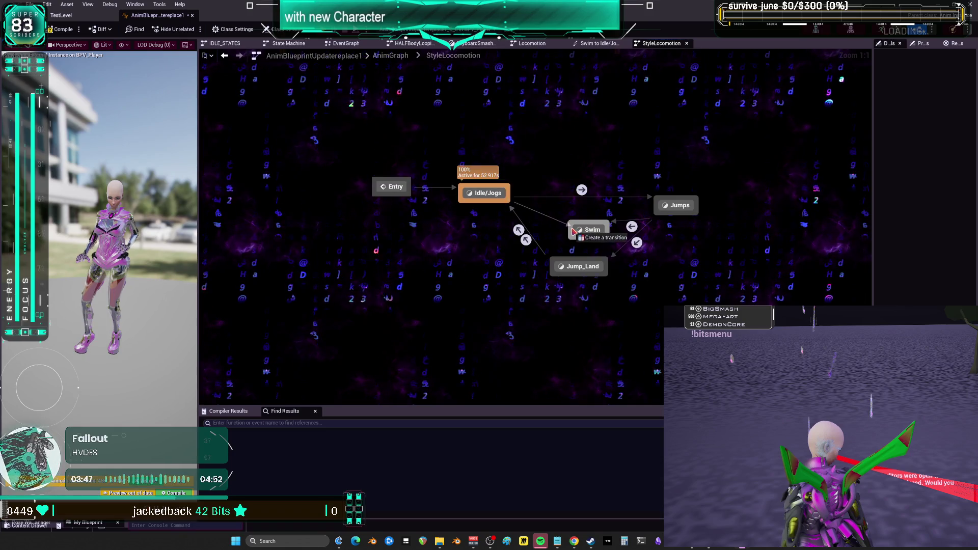
- Add an Idle/Jogs-to-Swim transition in StyleLocomotion whose rule is IsSwimming
left_click_drag(508, 200, 589, 229)
double_click(542, 220)
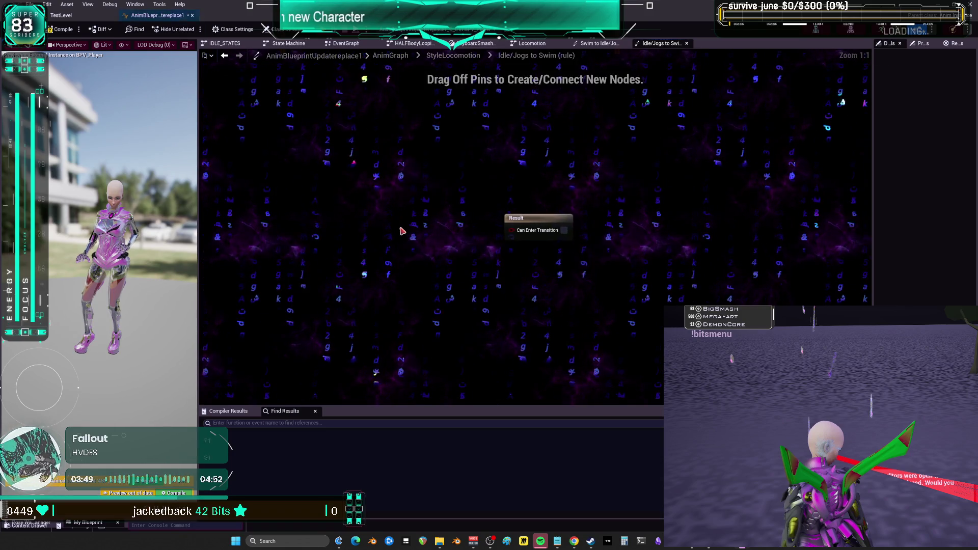
key("ctrl+v")
left_click_drag(443, 205, 514, 232)
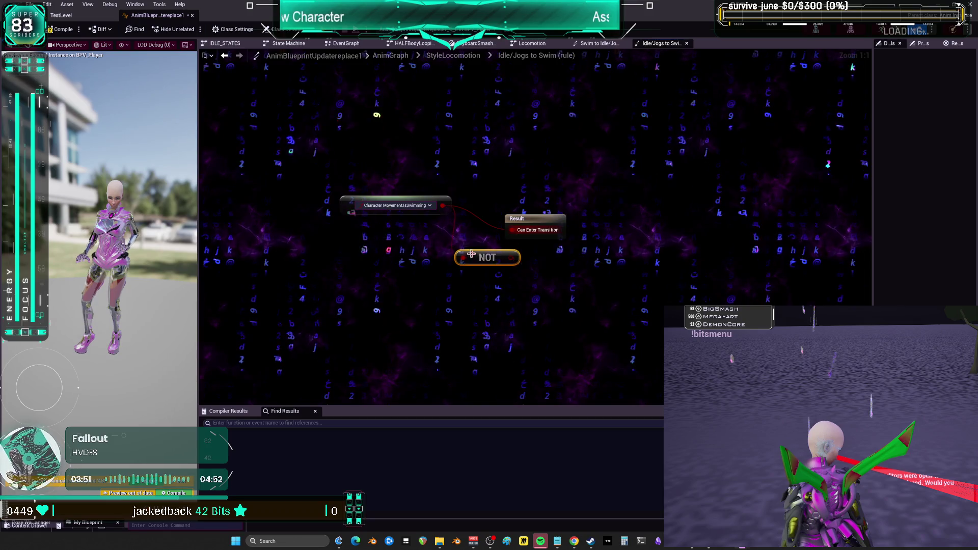
left_click(452, 56)
- Add a Swim-to-Idle/Jogs transition whose rule is NOT IsSwimming, tidying the rule's nodes
left_click_drag(516, 207, 502, 199)
double_click(535, 230)
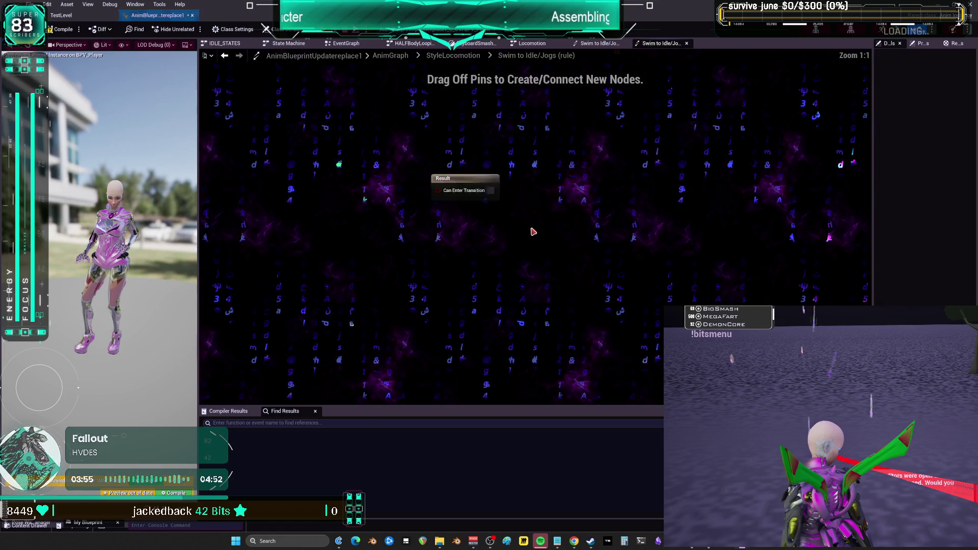
key("ctrl+v")
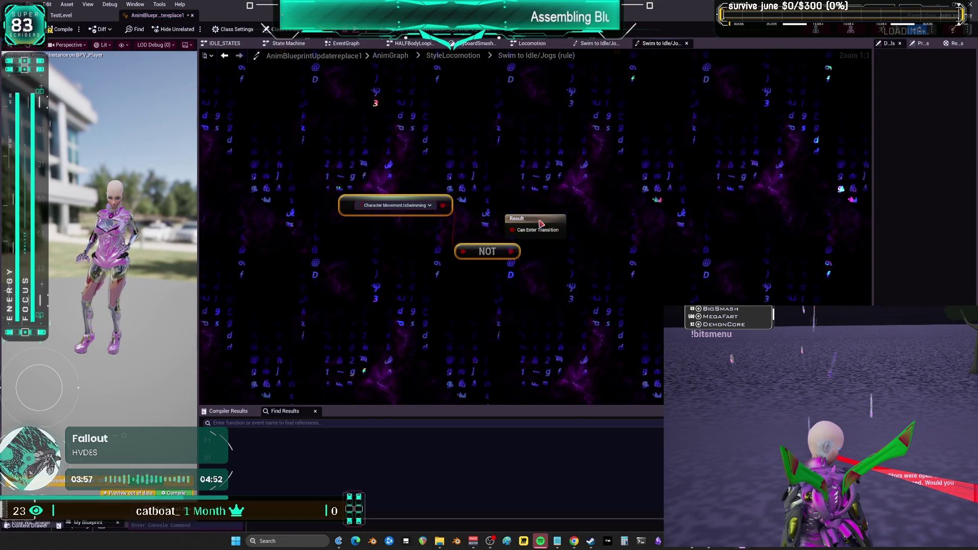
left_click_drag(538, 221, 569, 221)
left_click_drag(511, 251, 543, 230)
right_click(437, 147)
key("Escape")
left_click_drag(395, 205, 390, 261)
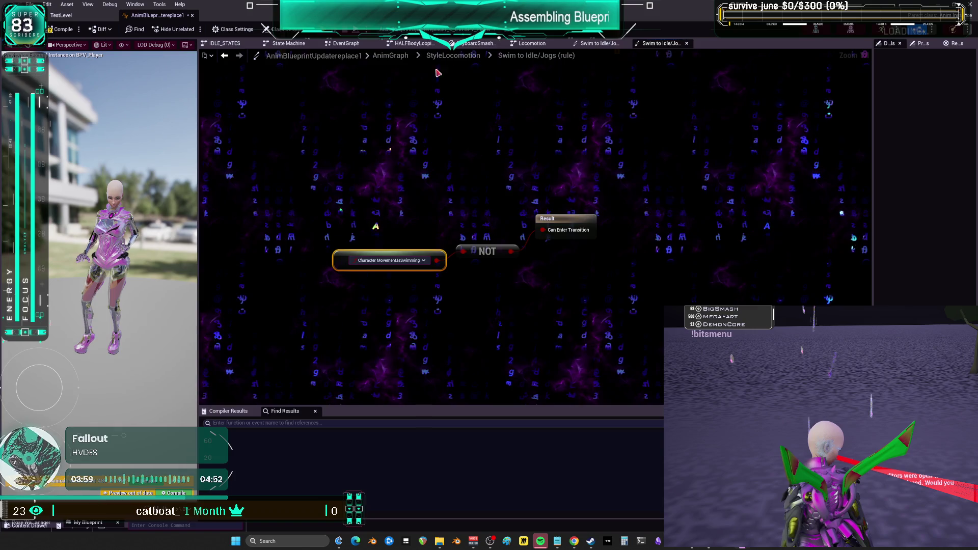
left_click(453, 55)
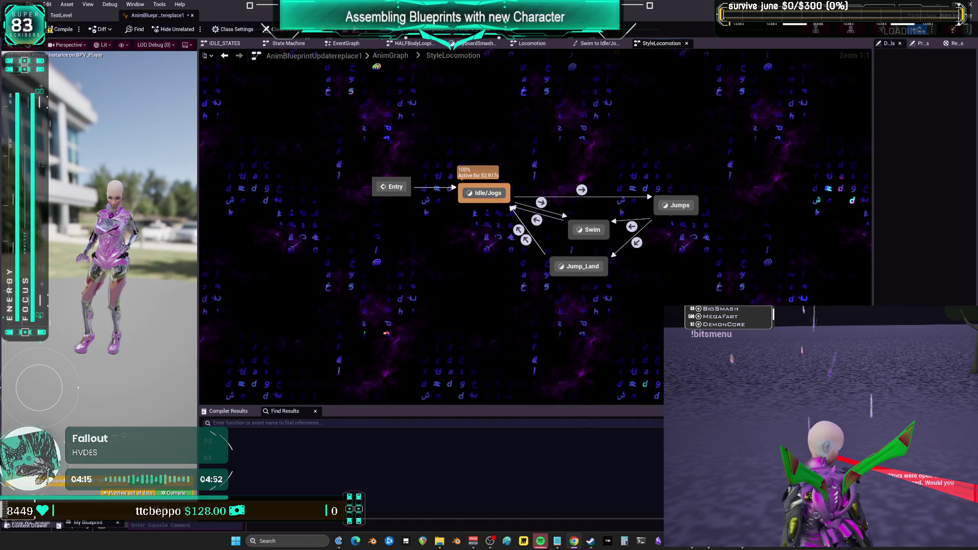
left_click(61, 29)
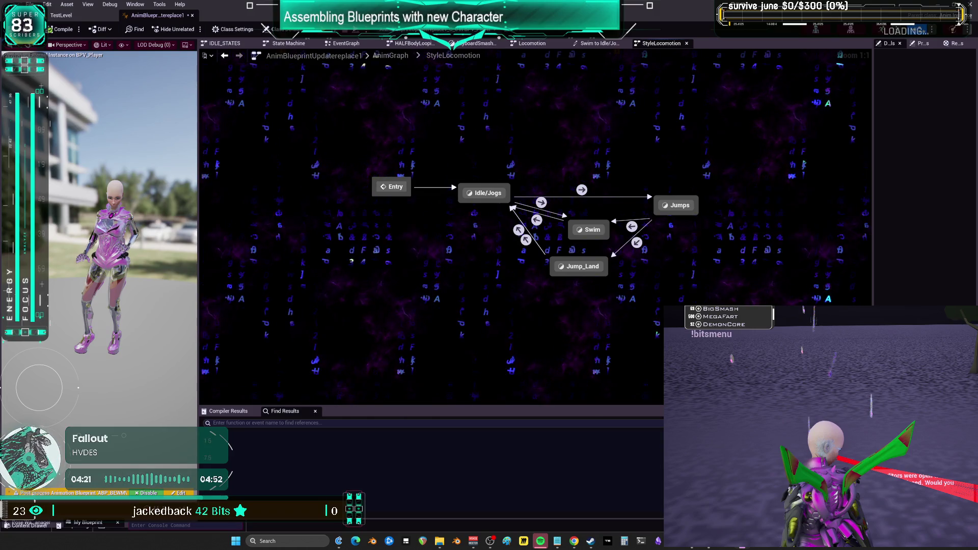
left_click(558, 541)
left_click(479, 249)
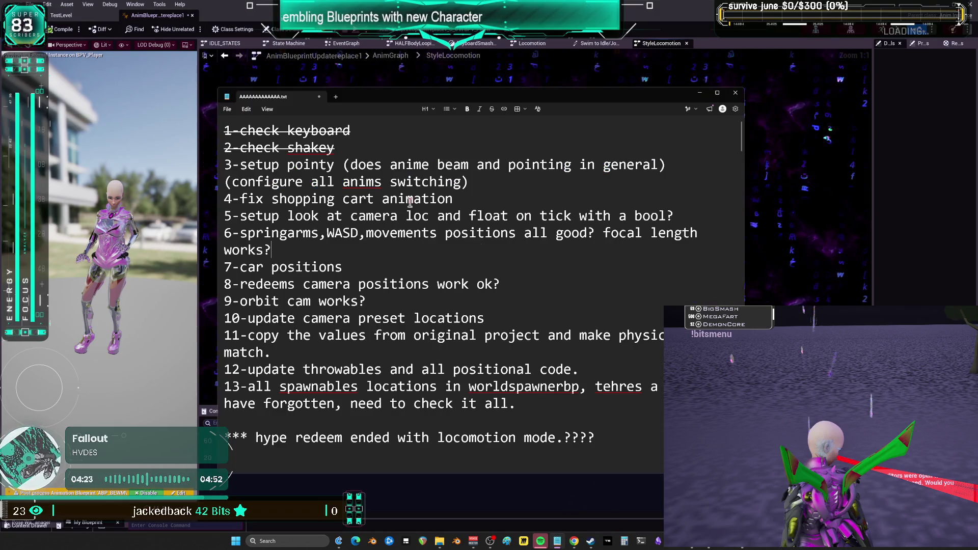
mouse_move(484, 178)
left_mouse_down()
mouse_move(225, 182)
mouse_move(237, 167)
left_mouse_up()
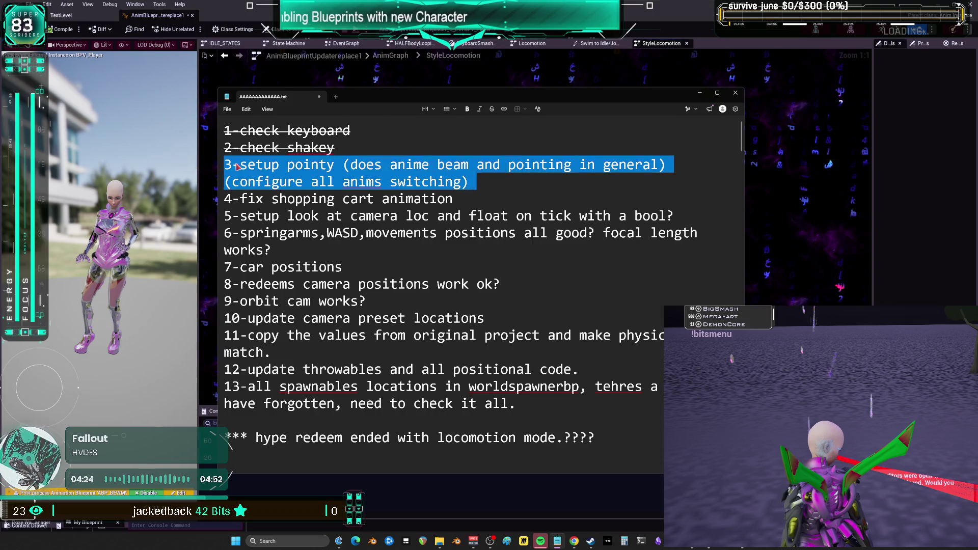
left_click(790, 170)
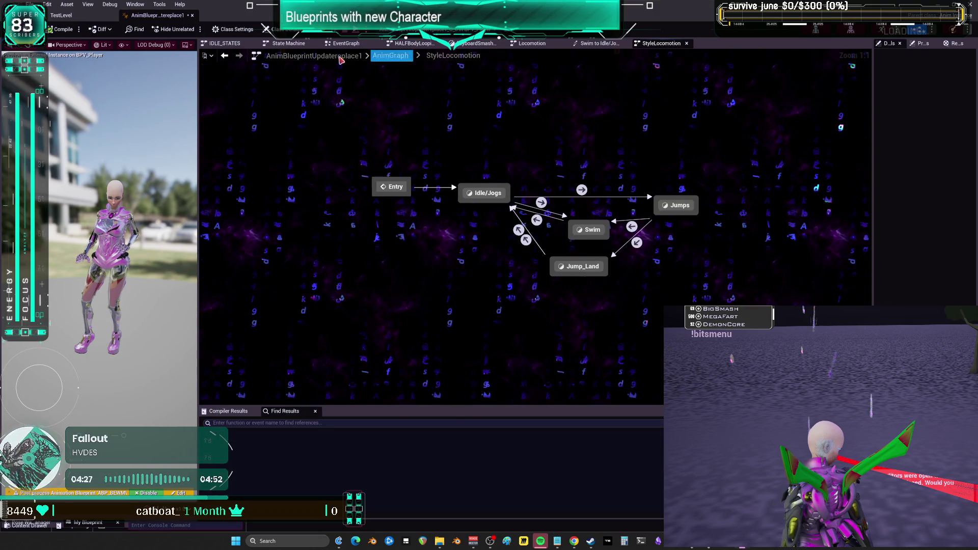
- Move the Locomotion node right and the Yaw, Pitch and AO_Idle_V3replace1 nodes far left
left_click(391, 56)
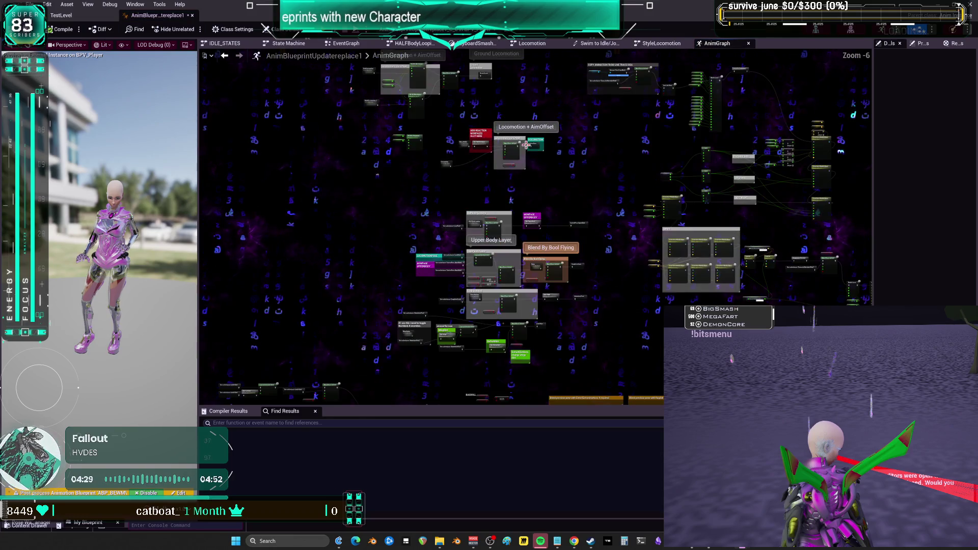
scroll(435, 275, "up", 3)
left_click_drag(434, 275, 558, 258)
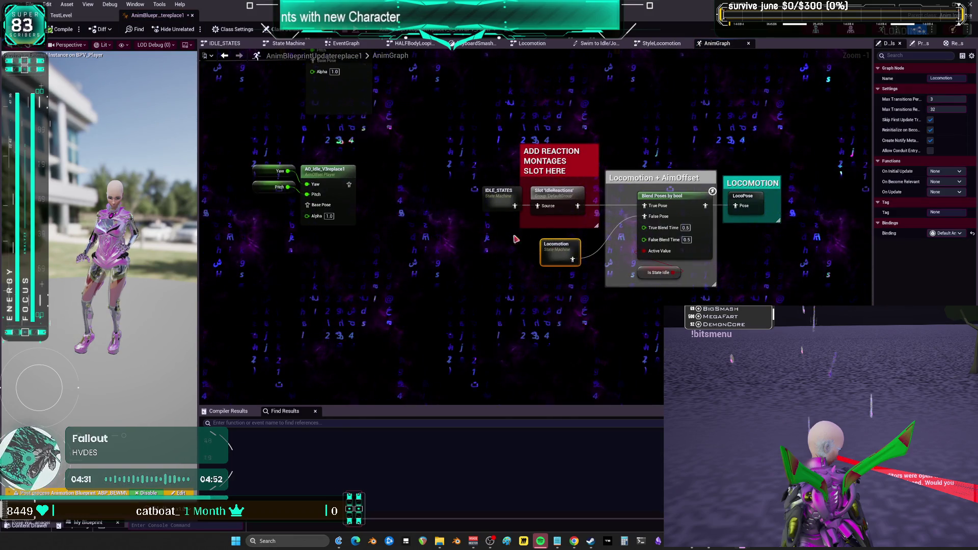
scroll(561, 321, "down", 1)
left_click_drag(543, 322, 438, 283)
mouse_move(511, 290)
left_mouse_down()
mouse_move(284, 263)
mouse_move(267, 245)
left_mouse_up()
- Box-select the whole Locomotion node cluster, including the ADD REACTION nodes
scroll(326, 179, "down", 2)
mouse_move(576, 266)
left_mouse_down()
mouse_move(593, 166)
mouse_move(561, 233)
mouse_move(671, 269)
left_mouse_up()
scroll(671, 269, "down", 1)
mouse_move(703, 327)
left_mouse_down()
mouse_move(459, 148)
mouse_move(459, 136)
left_mouse_up()
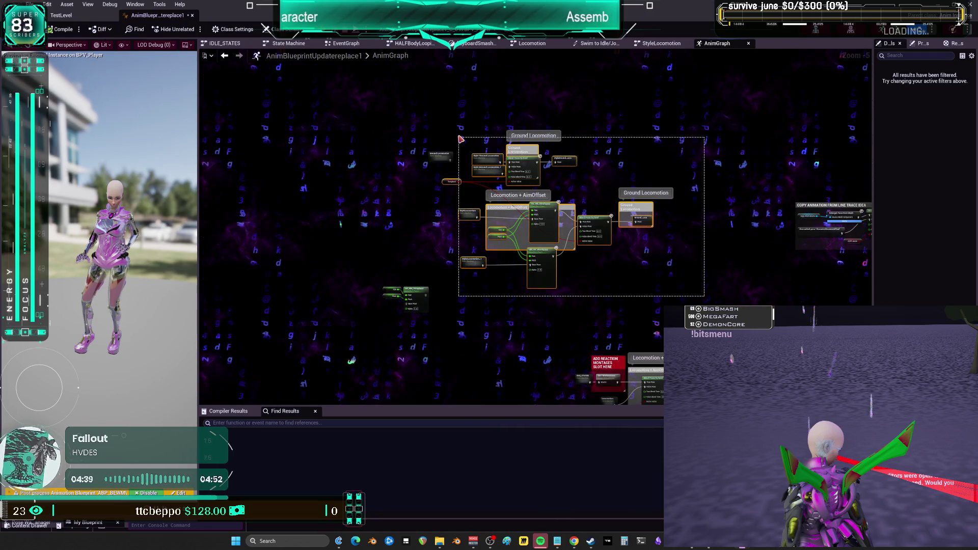
left_click_drag(459, 219, 459, 339)
scroll(479, 155, "up", 2)
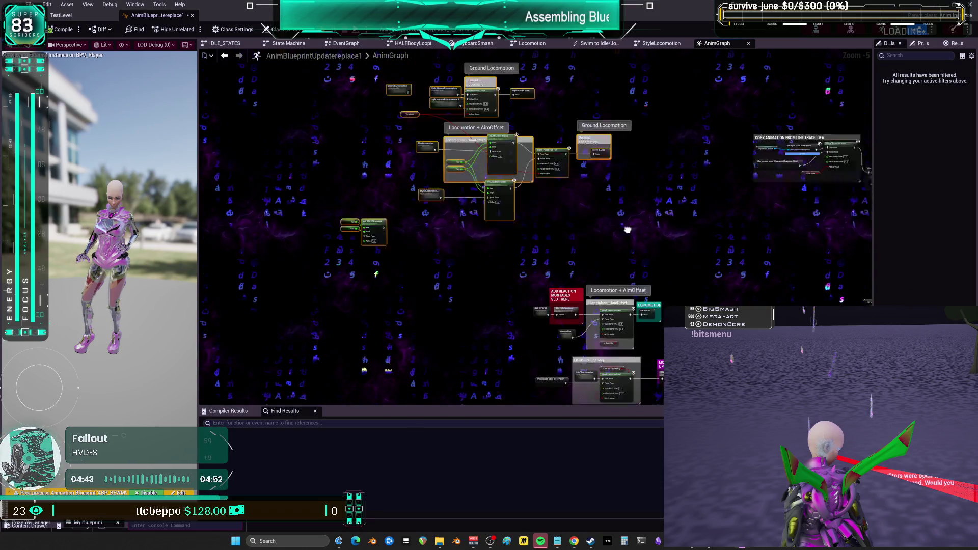
scroll(479, 154, "down", 2)
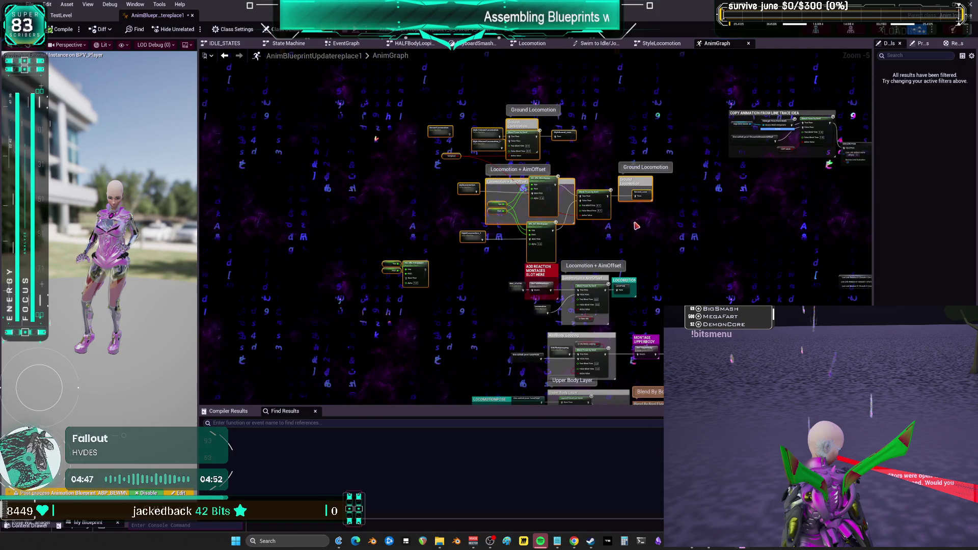
scroll(637, 226, "up", 3)
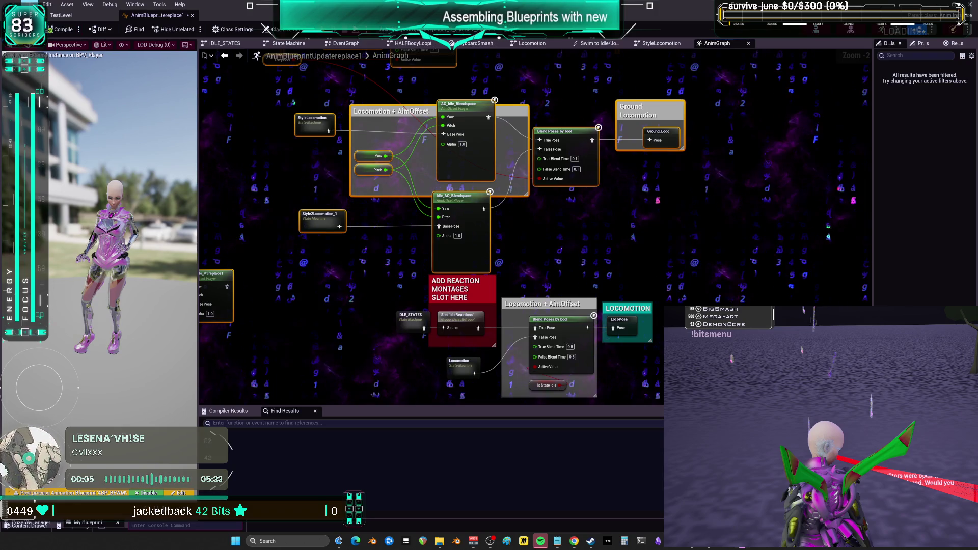
left_click(30, 4)
left_click(51, 60)
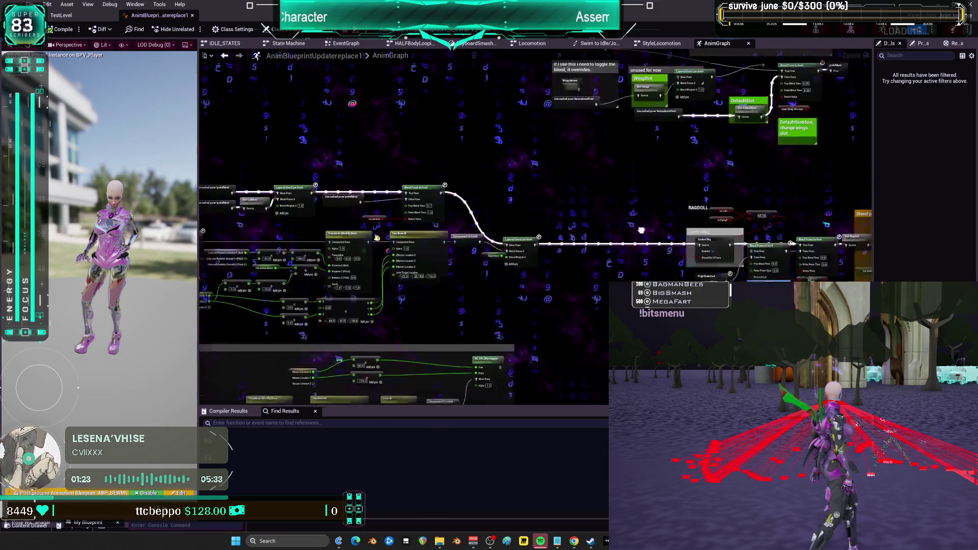
- Bring the 'look and point at same target' Two Bone IK and Look At chain into view
scroll(641, 230, "down", 2)
scroll(634, 230, "up", 2)
mouse_move(632, 230)
left_mouse_down()
mouse_move(511, 292)
mouse_move(647, 316)
mouse_move(517, 306)
mouse_move(701, 277)
mouse_move(501, 292)
mouse_move(522, 315)
mouse_move(708, 279)
mouse_move(535, 300)
mouse_move(469, 285)
mouse_move(675, 256)
mouse_move(573, 213)
mouse_move(512, 298)
mouse_move(523, 298)
mouse_move(525, 331)
mouse_move(596, 333)
mouse_move(503, 334)
mouse_move(614, 352)
mouse_move(606, 342)
mouse_move(587, 360)
mouse_move(585, 344)
mouse_move(590, 74)
mouse_move(589, 125)
mouse_move(510, 252)
mouse_move(668, 249)
mouse_move(610, 260)
mouse_move(647, 247)
mouse_move(703, 280)
left_mouse_up()
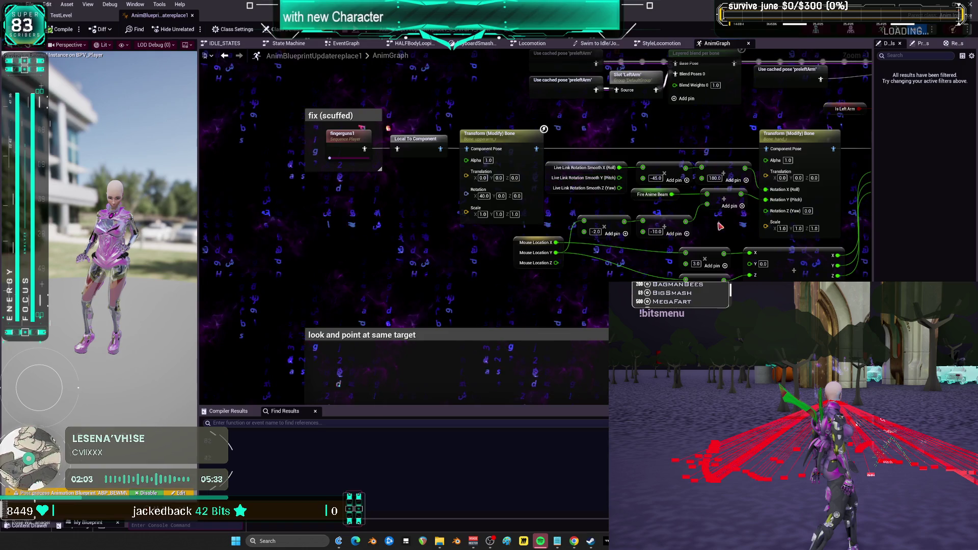
left_click_drag(569, 209, 522, 42)
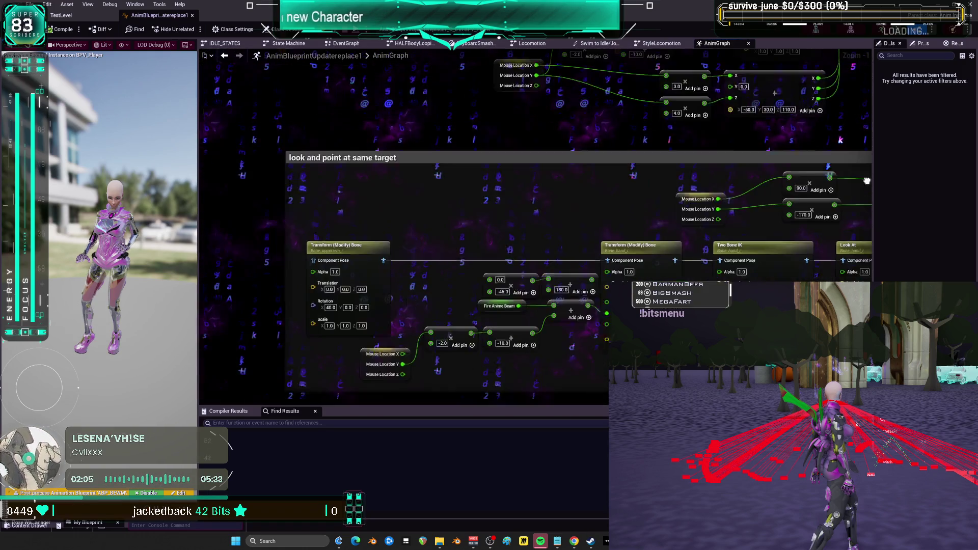
scroll(870, 178, "down", 1)
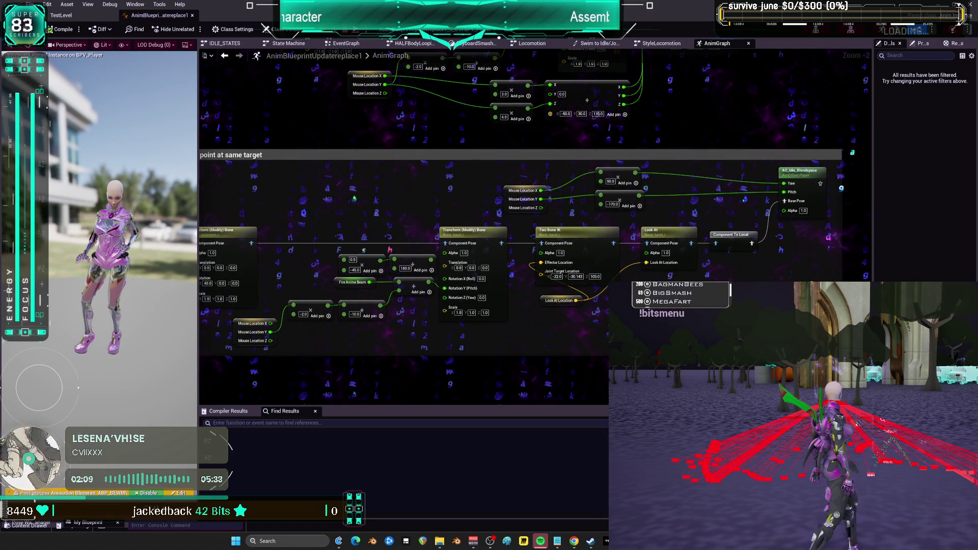
left_click(806, 176)
left_click_drag(819, 262, 724, 275)
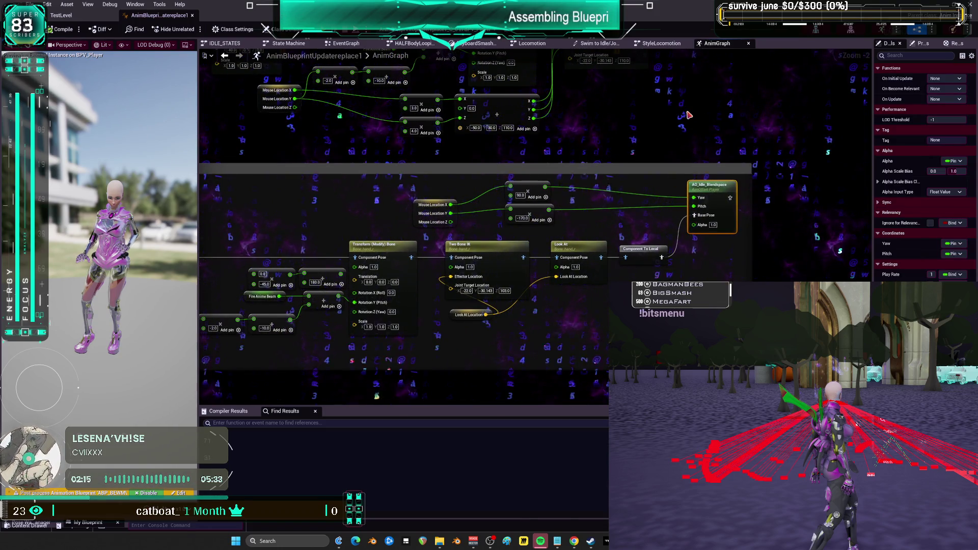
scroll(689, 116, "down", 1)
mouse_move(689, 116)
left_mouse_down()
mouse_move(846, 95)
mouse_move(594, 119)
left_mouse_up()
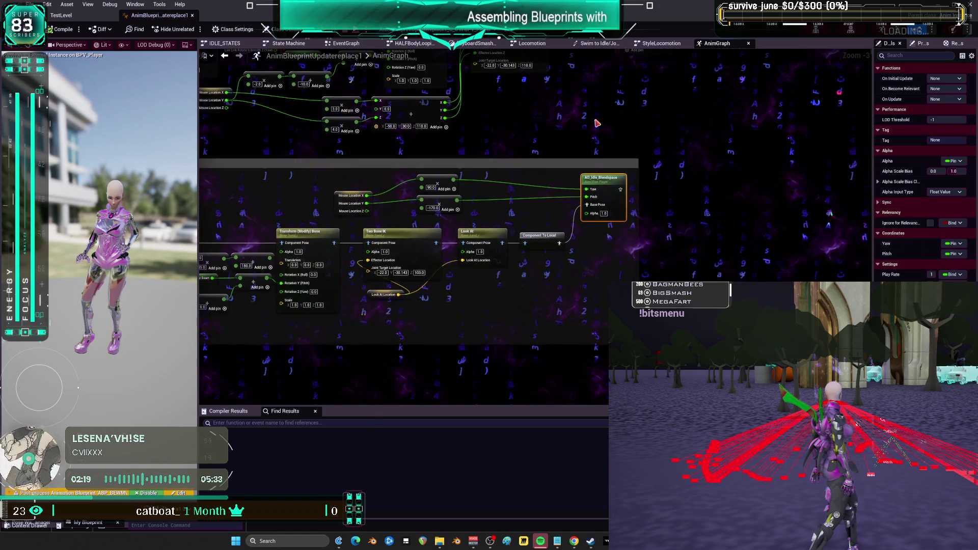
- Preview AO_Idle_Blendspace, close it, and return to the main level editor
double_click(607, 179)
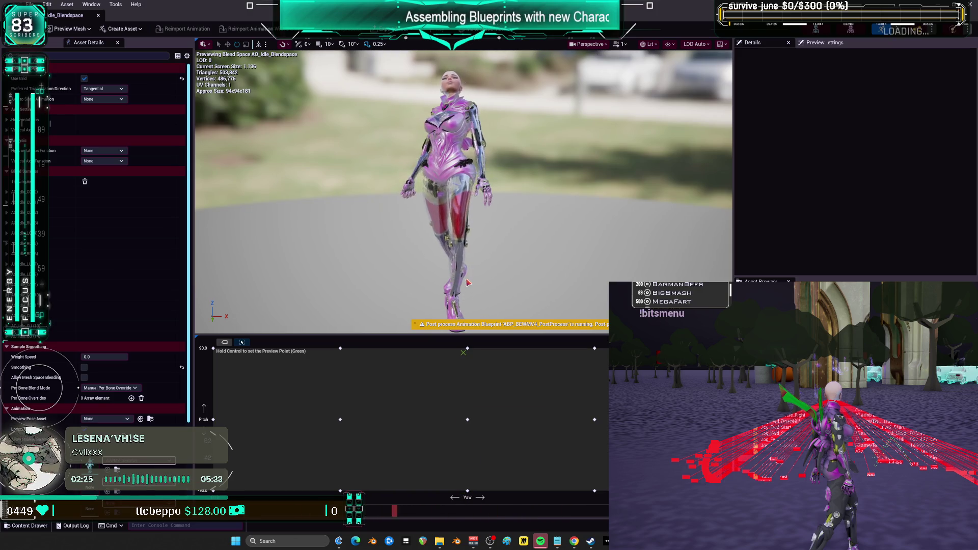
left_click(101, 17)
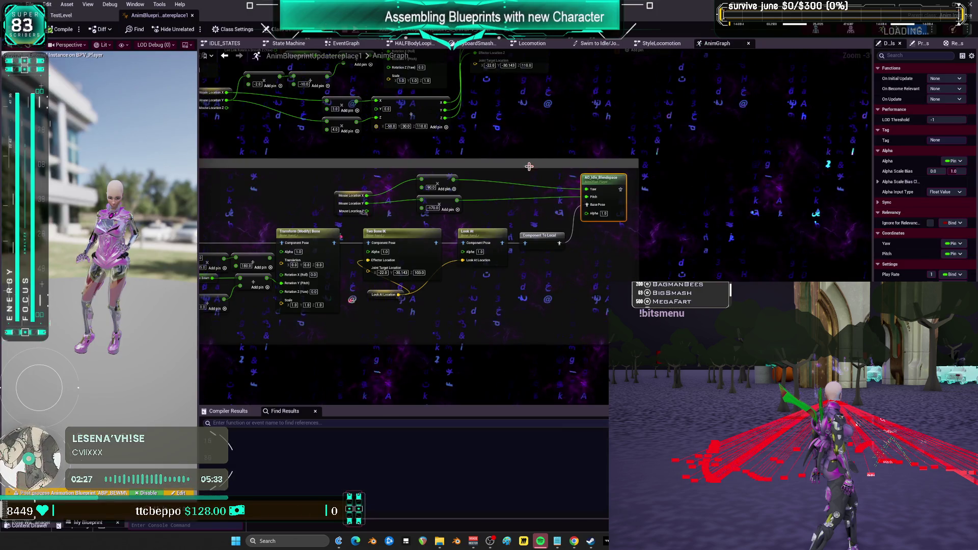
scroll(727, 162, "up", 2)
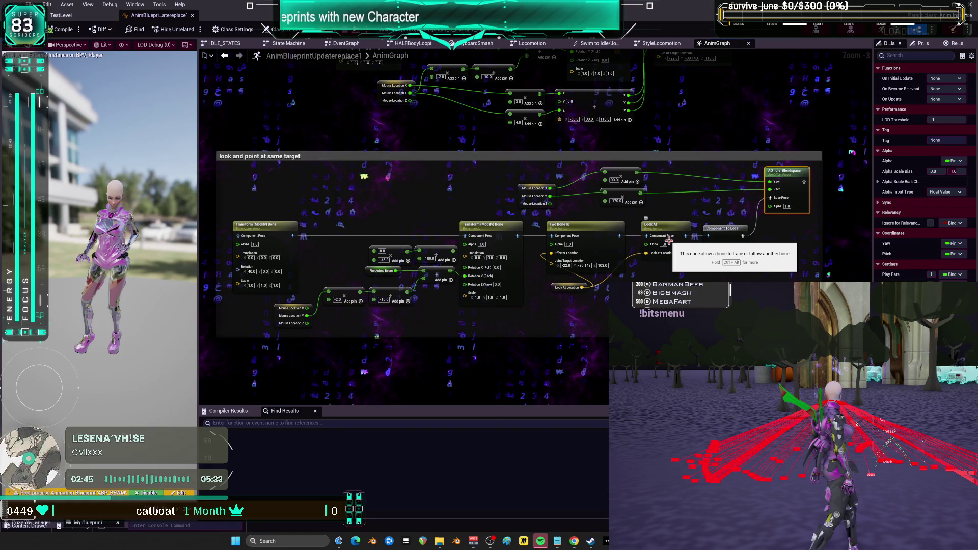
key("ctrl+Tab")
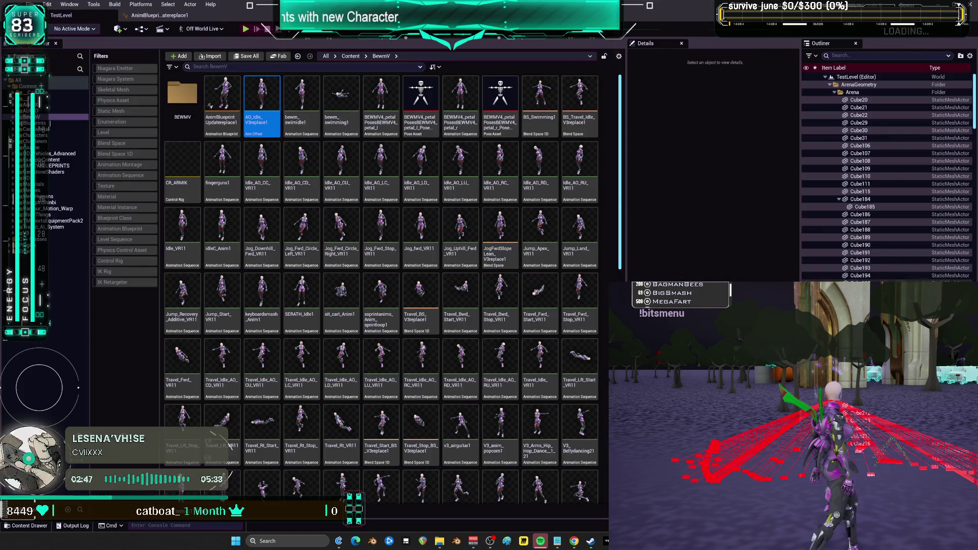
- Filter the Outliner for 'player' and open the BPV_Player blueprint
left_click(861, 55)
type("player")
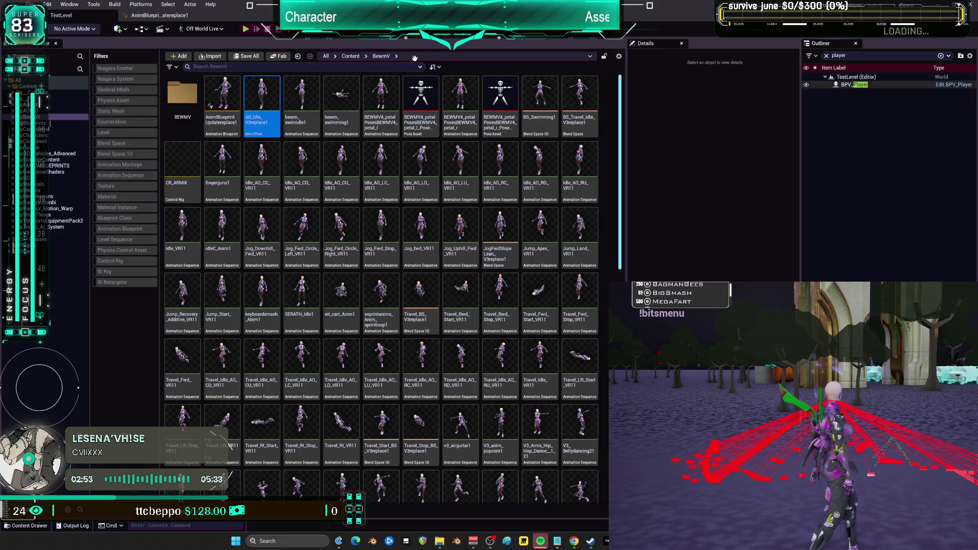
left_click(954, 85)
scroll(654, 202, "down", 3)
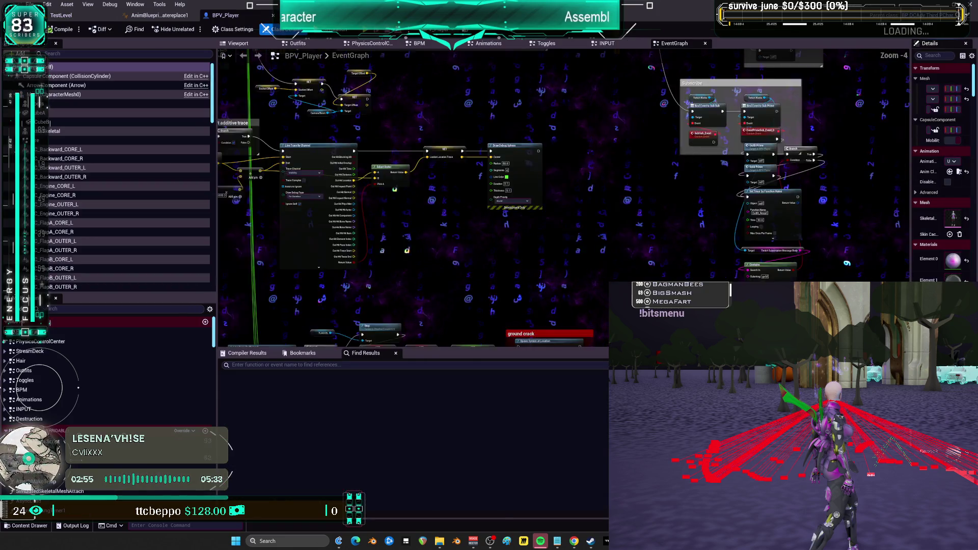
left_click_drag(654, 202, 577, 106)
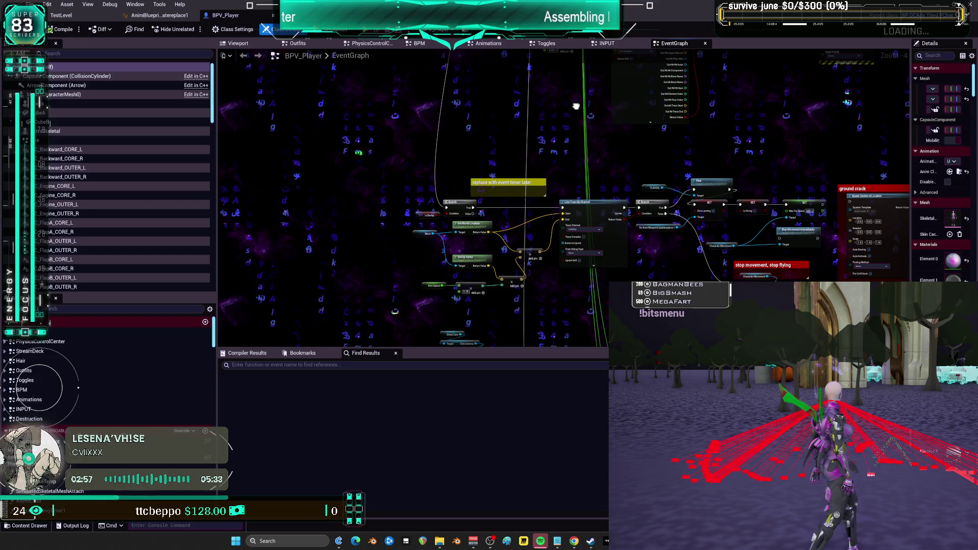
- Search the blueprint for 'anime' and jump to the AnimeBeam custom event
left_click(369, 365)
type("anime")
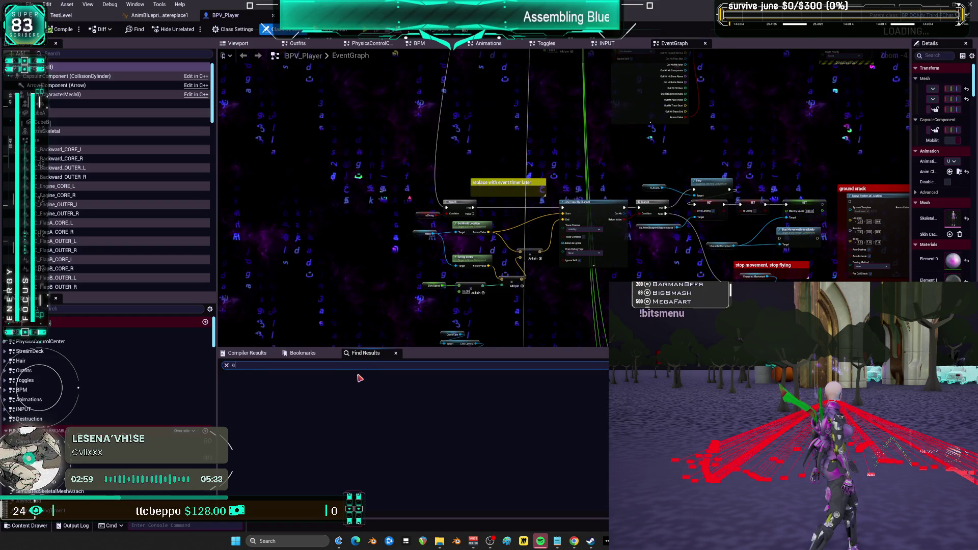
key("Return")
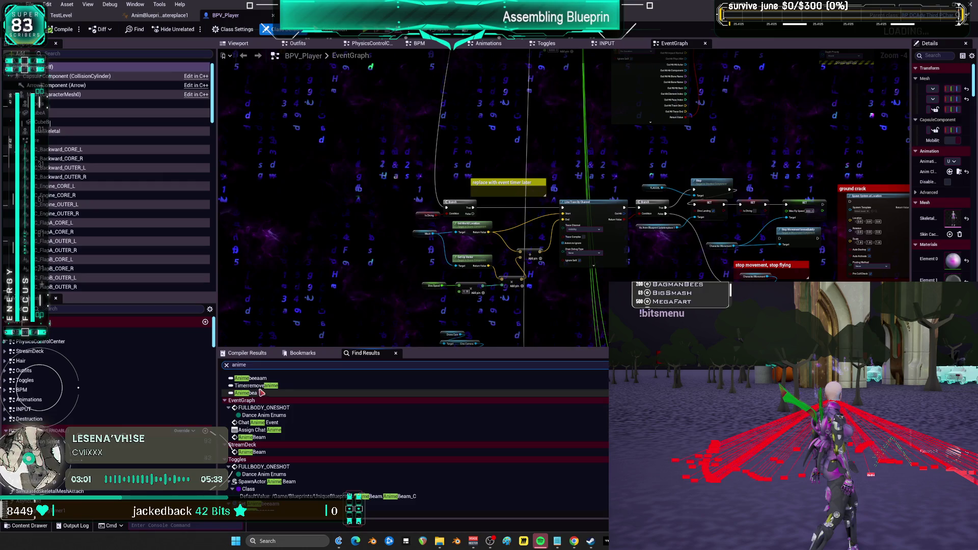
left_click(263, 437)
double_click(263, 438)
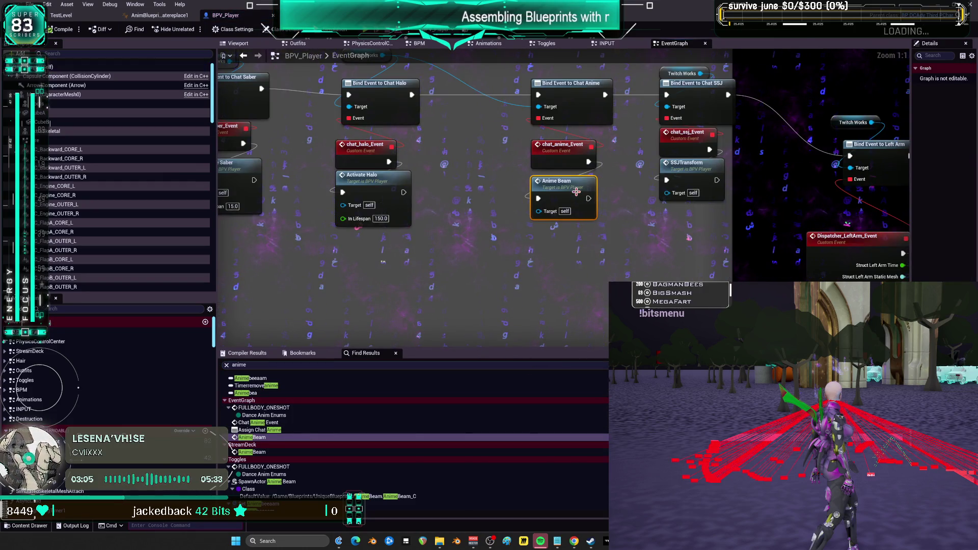
double_click(576, 191)
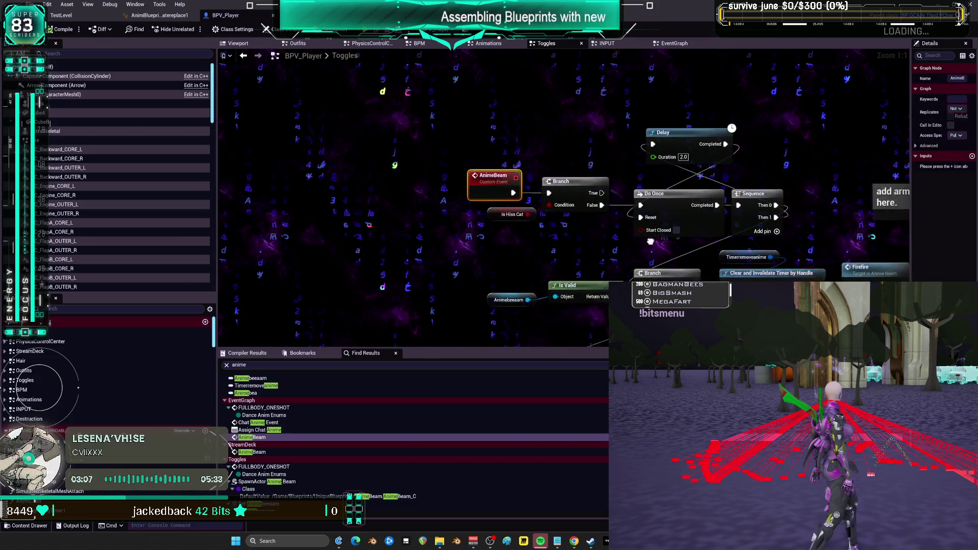
- Move Attach Actor To Component lower and nudge the SET Right Hand node rightward
scroll(672, 245, "down", 2)
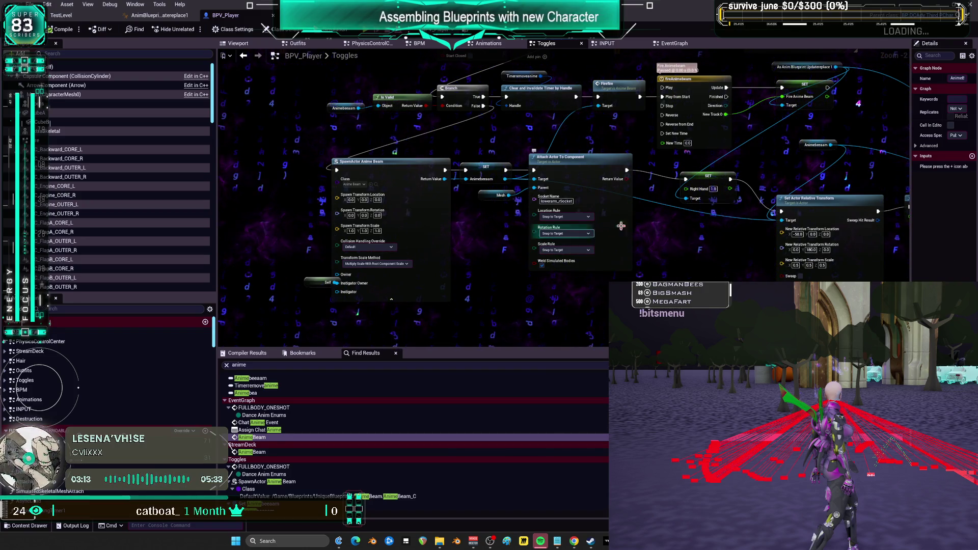
left_click_drag(767, 171, 640, 169)
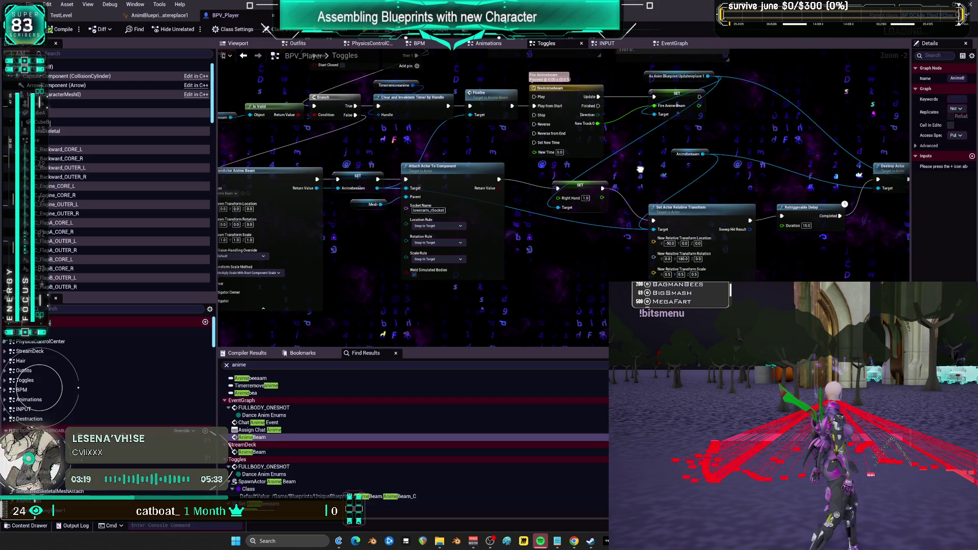
mouse_move(640, 169)
left_mouse_down()
mouse_move(527, 174)
mouse_move(608, 145)
left_mouse_up()
mouse_move(663, 254)
left_mouse_down()
mouse_move(660, 195)
mouse_move(427, 150)
left_mouse_up()
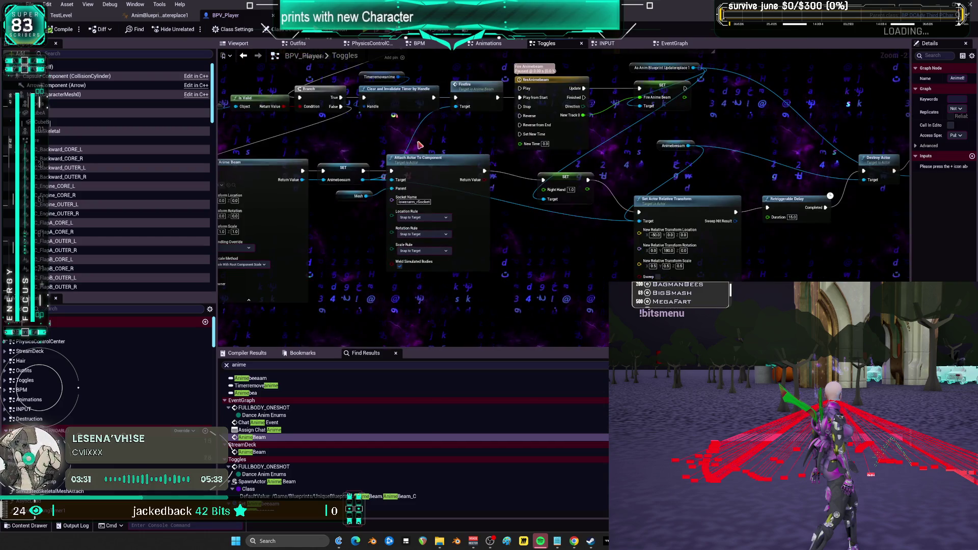
left_click_drag(582, 177, 589, 177)
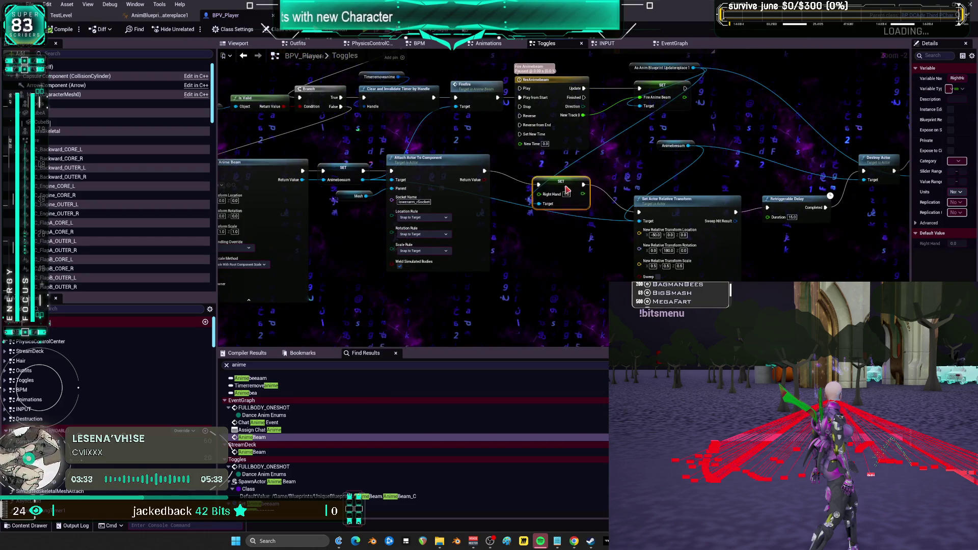
left_click_drag(442, 169, 448, 219)
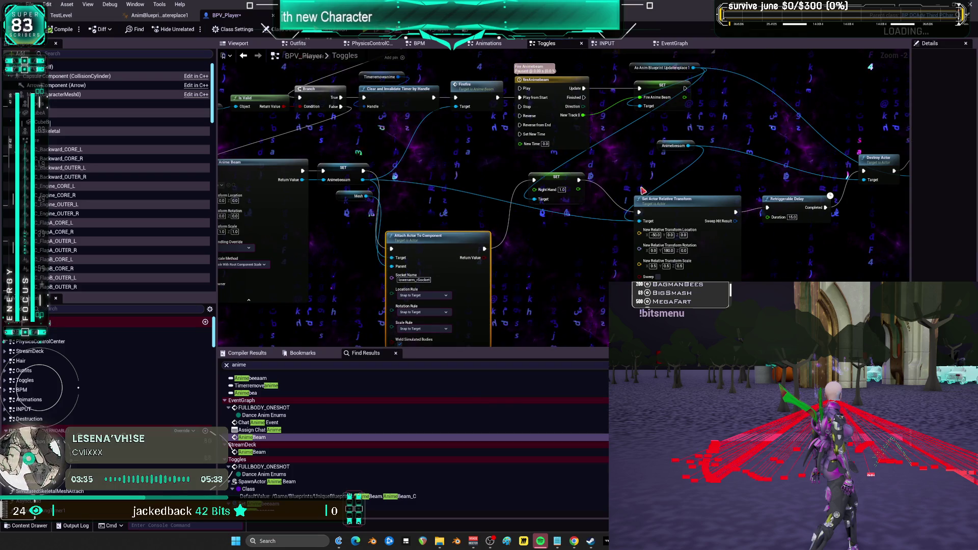
- Shift the transform, delay and destroy group right and slot SET Right Hand 0.0 into the chain
left_click_drag(625, 187, 642, 177)
left_click_drag(579, 128, 689, 136)
left_click_drag(459, 155, 481, 192)
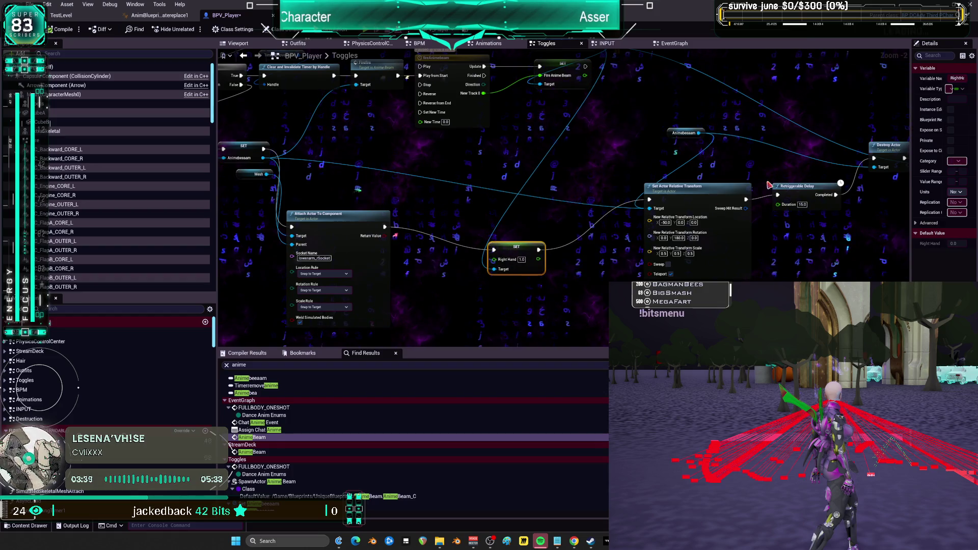
left_click_drag(765, 186, 643, 148)
left_click(835, 230)
left_click_drag(835, 230, 796, 236)
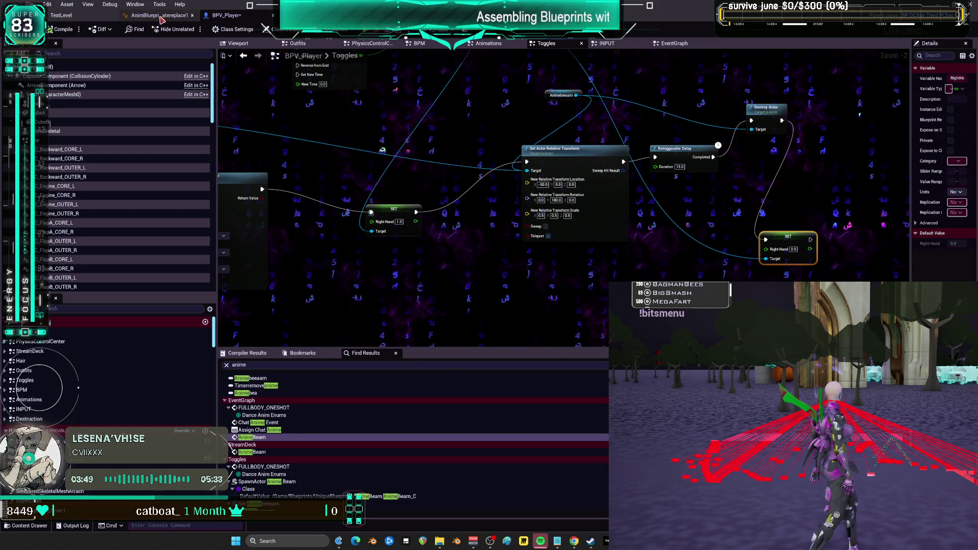
left_click_drag(485, 97, 544, 229)
left_click(502, 142)
left_click_drag(459, 286, 548, 108)
- Add a Looping Half Body call node via a 'half body' search
right_click(499, 229)
type("half bodyt")
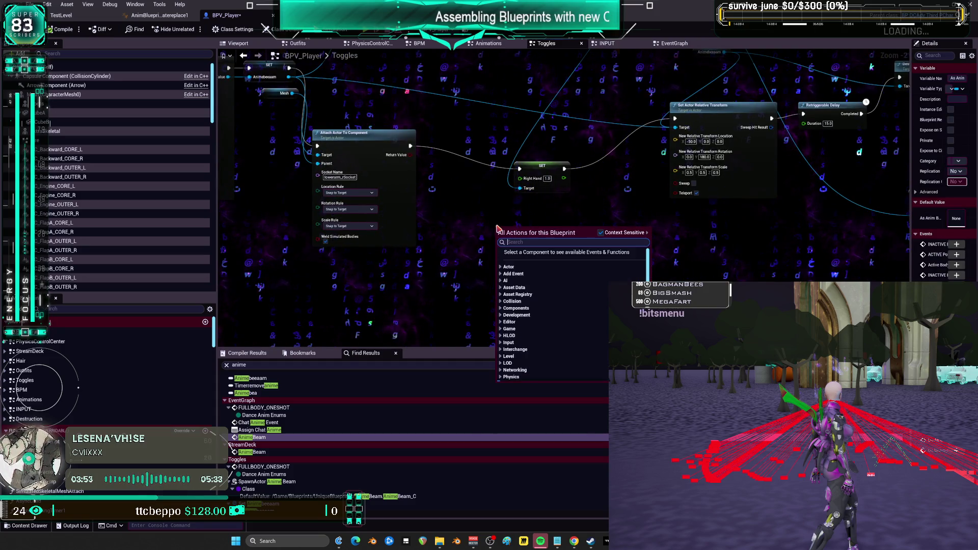
key("BackSpace")
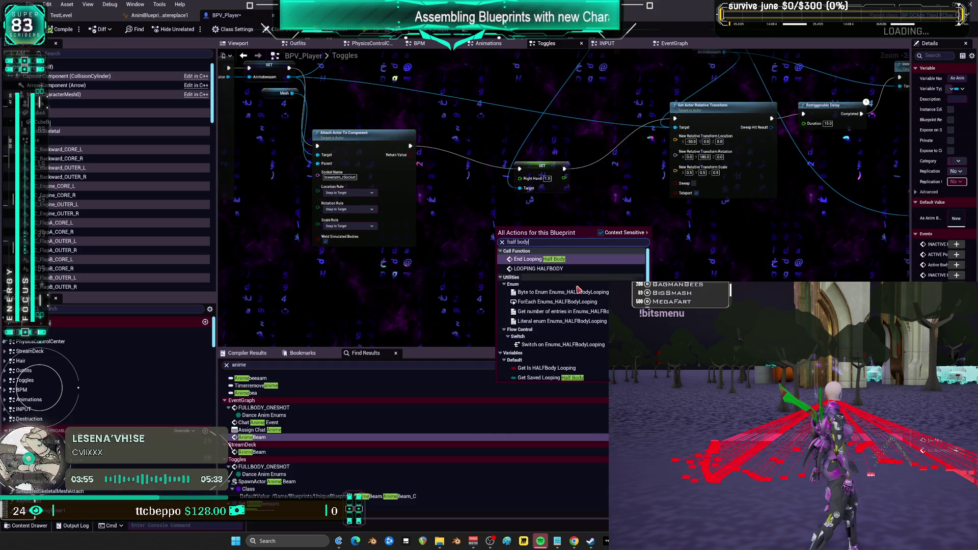
left_click(559, 270)
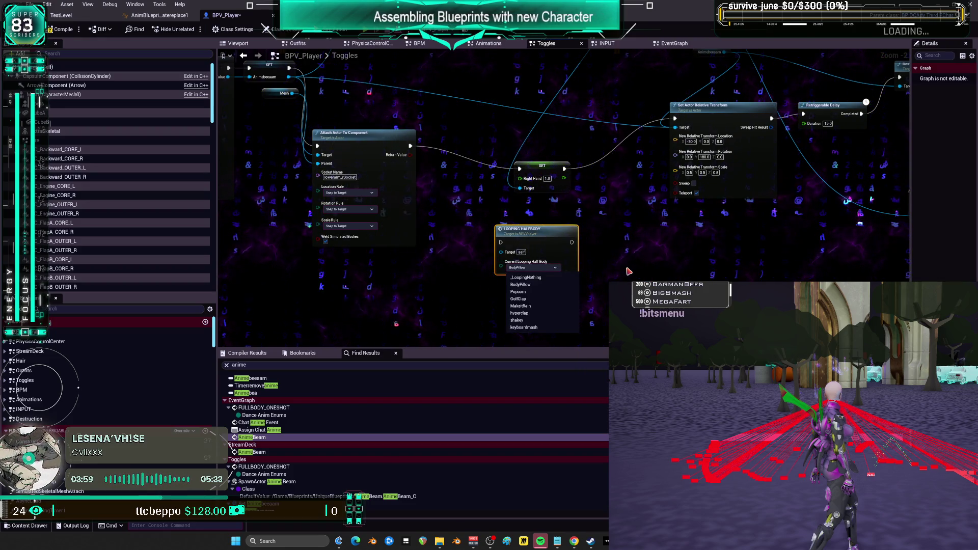
- View the Looping Half Body event definition, then return to the level editor's content assets
left_click(626, 272)
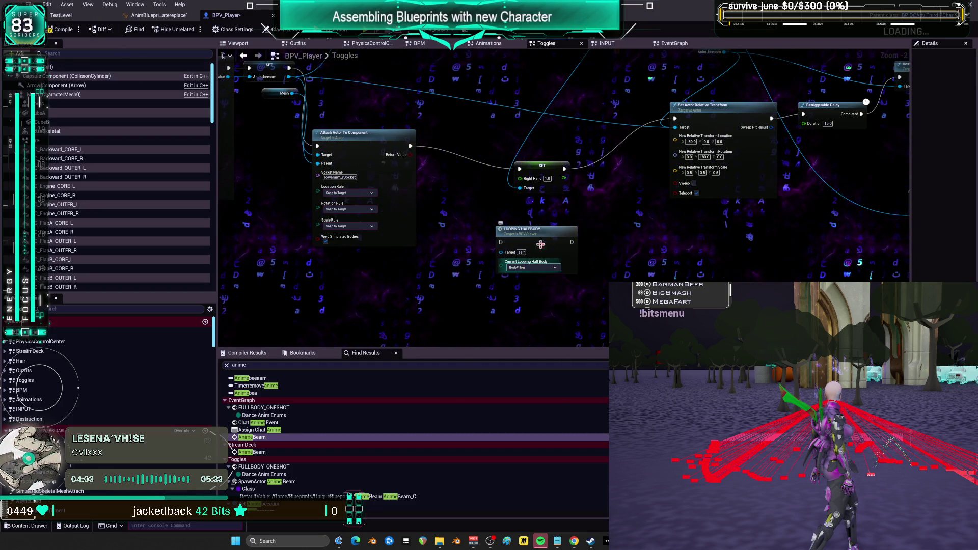
double_click(555, 235)
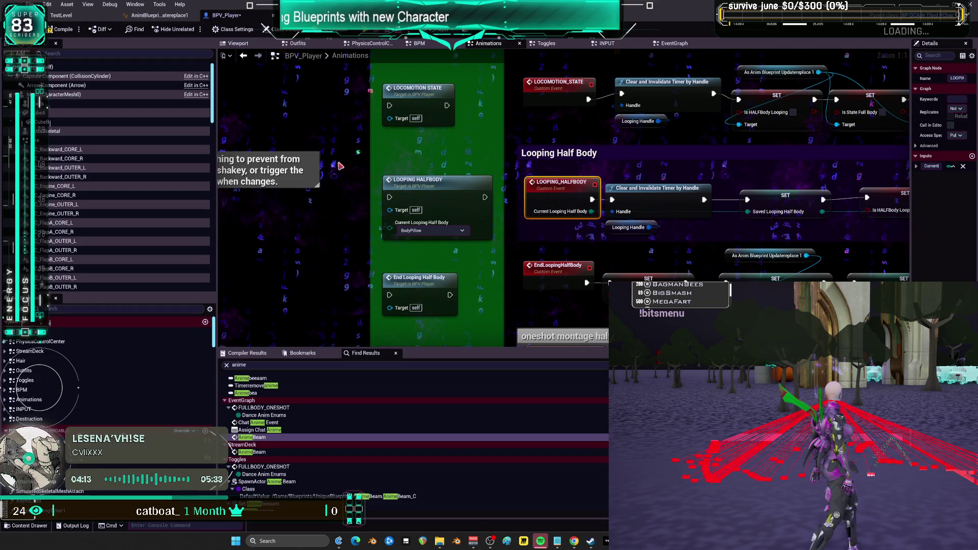
left_click(61, 15)
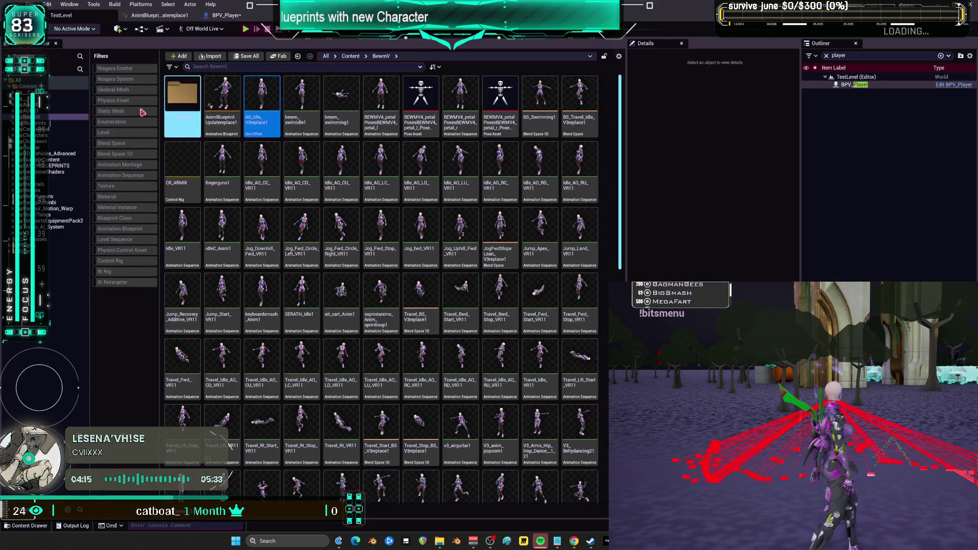
- Find and open the Enums_HALF_BodyLooping enum from the Content folder
left_click(61, 87)
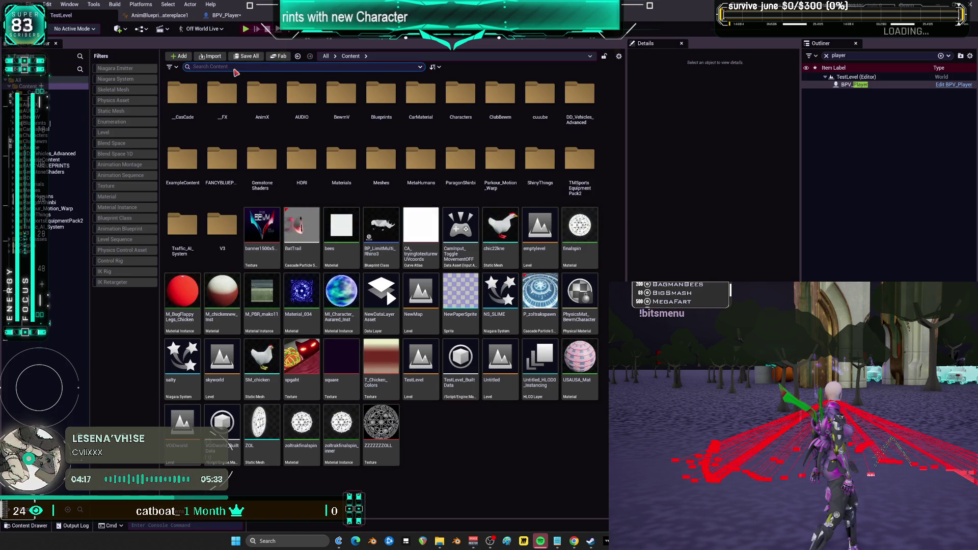
type("helf")
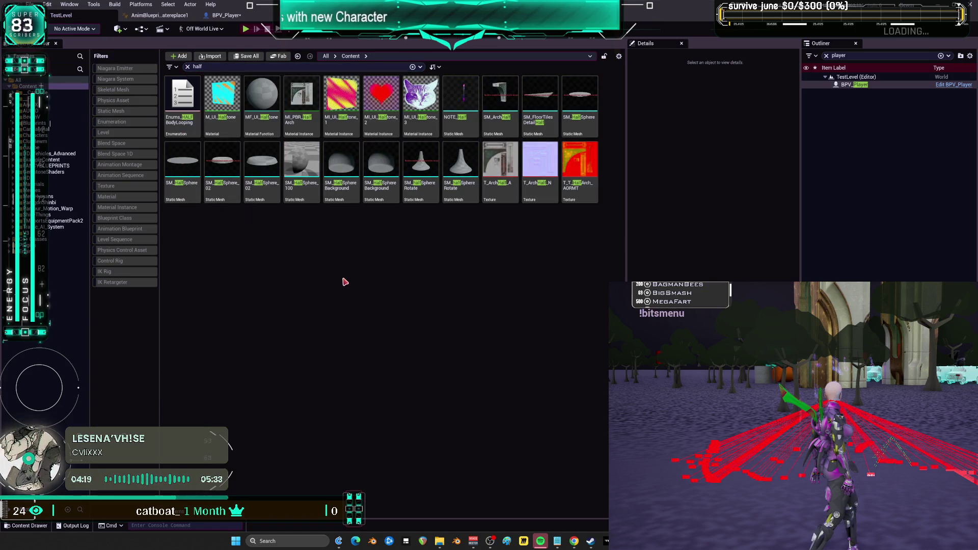
double_click(198, 122)
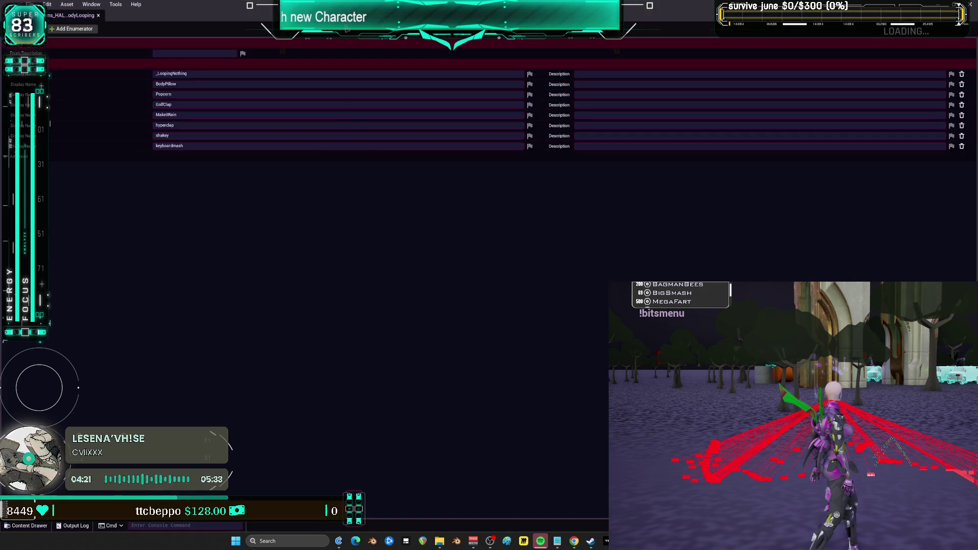
- Add enumerators named AnimeBeam and Pointing, then close the enum editor
left_click(479, 144)
type("AnimeBeam")
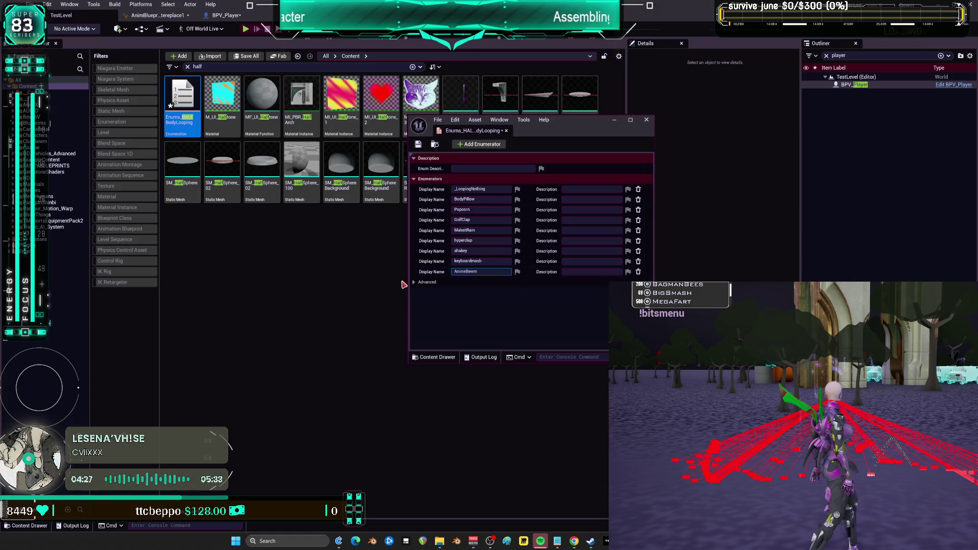
key("BackSpace")
key("BackSpace")
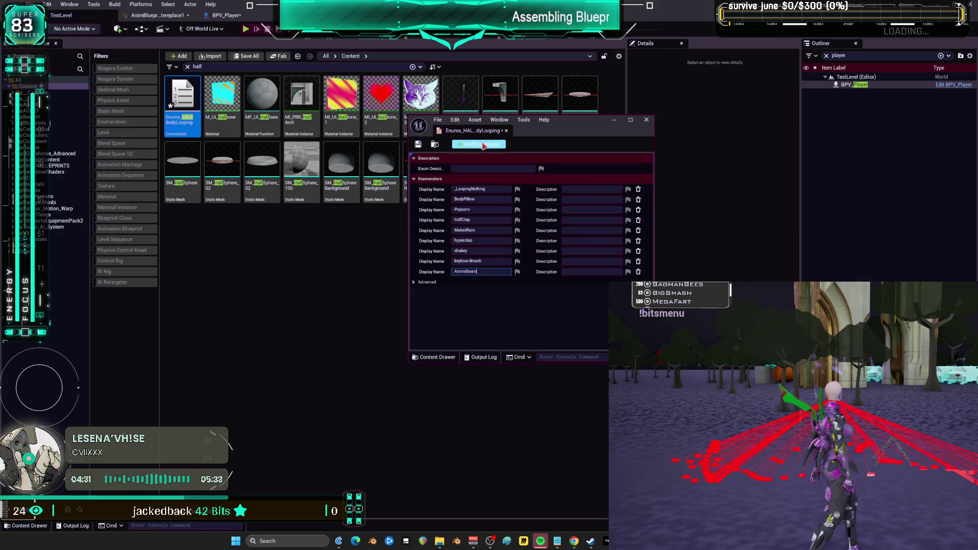
key("Return")
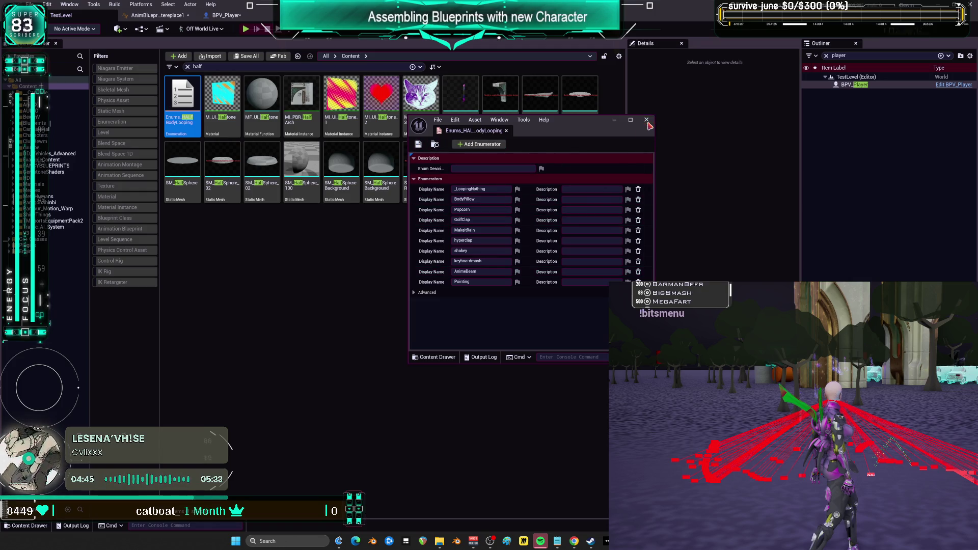
left_click(646, 121)
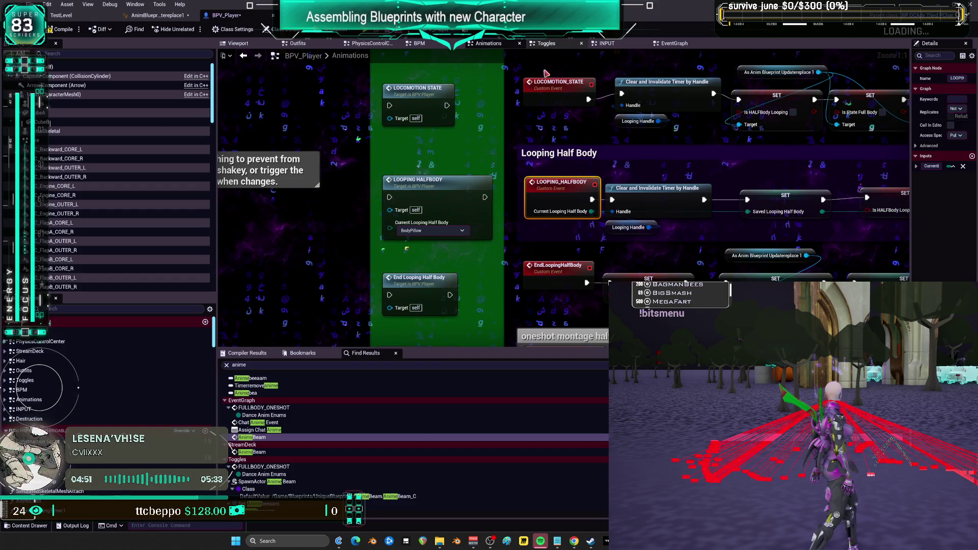
- In Toggles, set the Looping Half Body call to AnimeBeam and move it beside the SET node
left_click(543, 44)
left_click(532, 267)
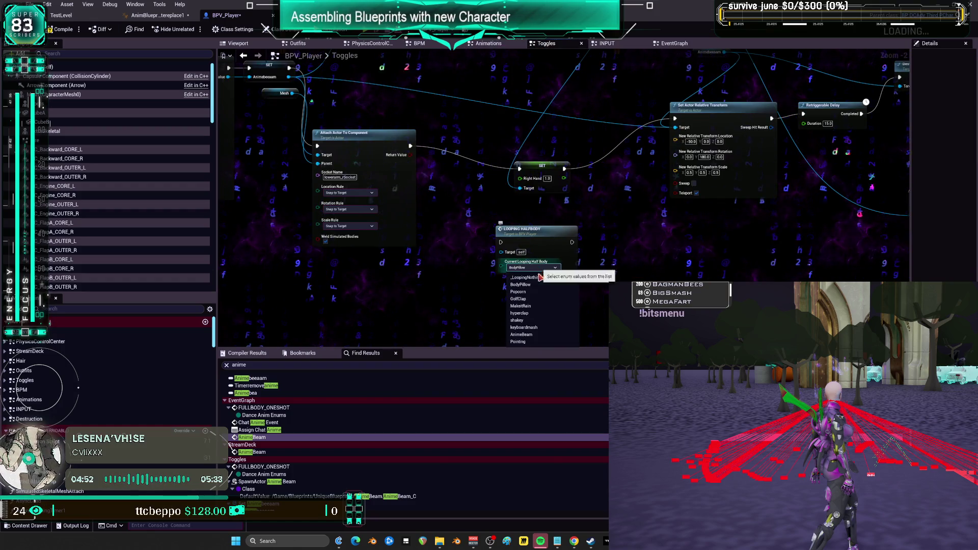
left_click(536, 336)
scroll(536, 336, "down", 2)
mouse_move(645, 311)
left_mouse_down()
mouse_move(648, 216)
mouse_move(617, 311)
mouse_move(681, 216)
left_mouse_up()
scroll(680, 216, "up", 2)
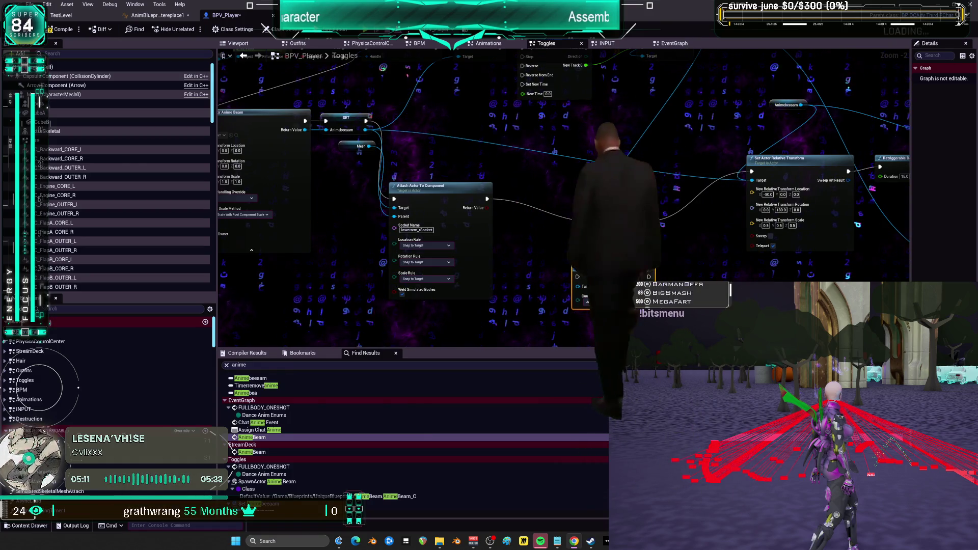
left_click_drag(676, 249, 382, 232)
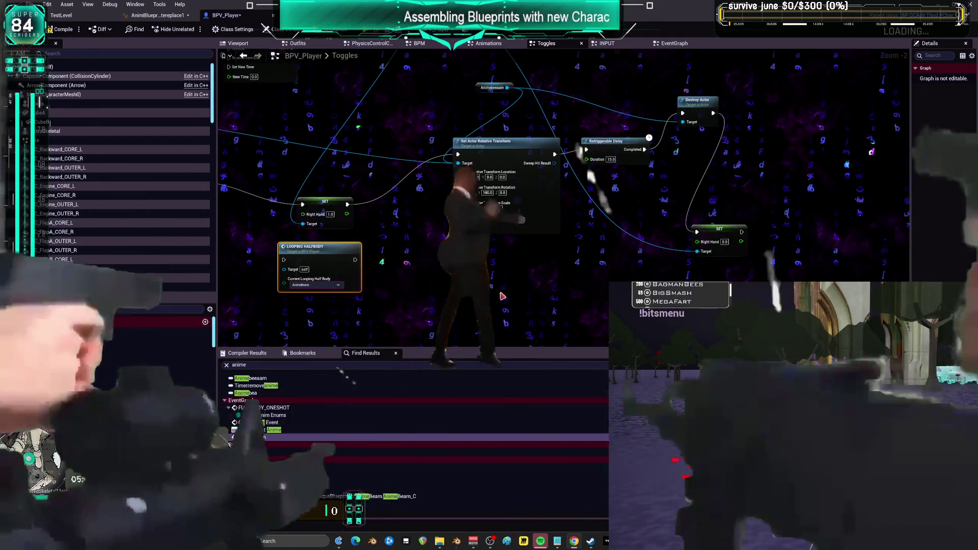
left_click_drag(547, 294, 698, 279)
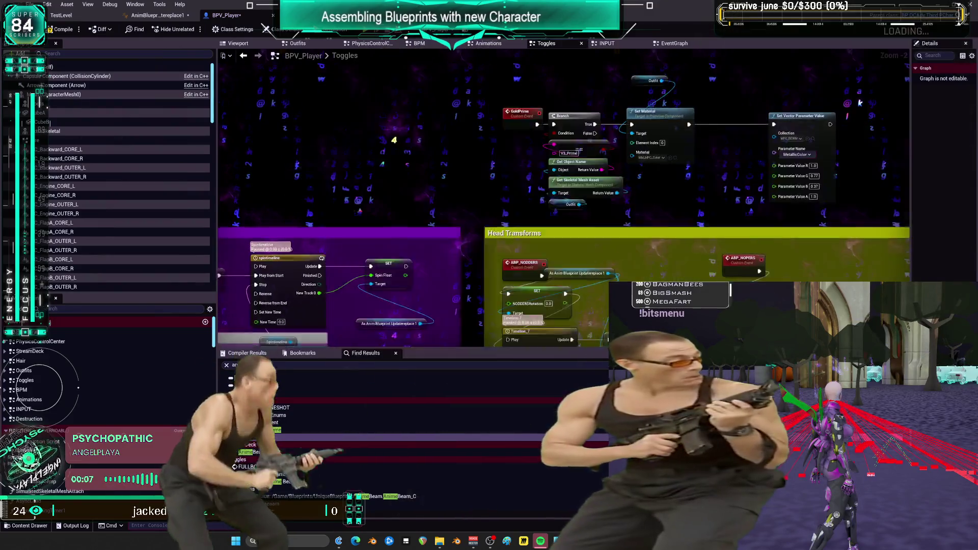
mouse_move(561, 153)
left_mouse_down()
mouse_move(558, 183)
mouse_move(558, 164)
left_mouse_up()
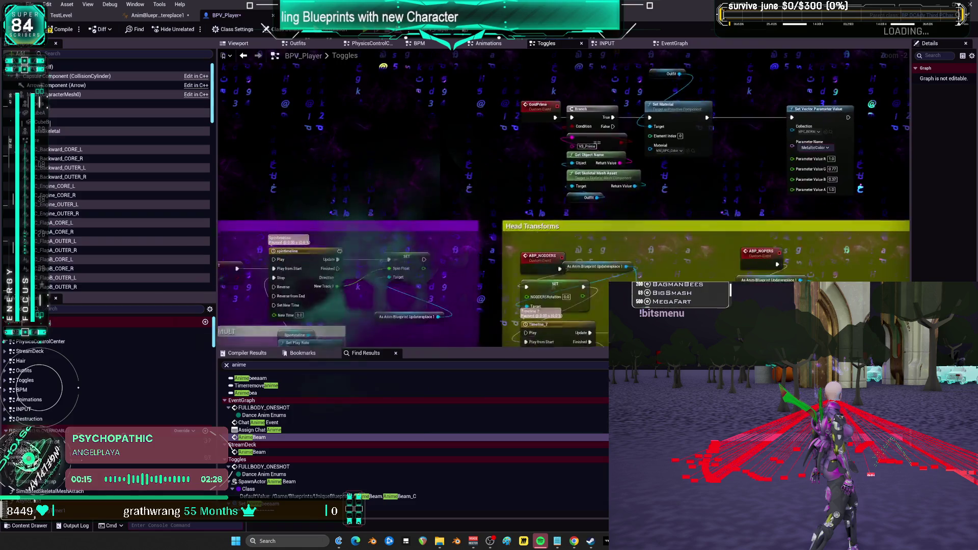
mouse_move(558, 164)
left_mouse_down()
mouse_move(614, 144)
mouse_move(435, 121)
left_mouse_up()
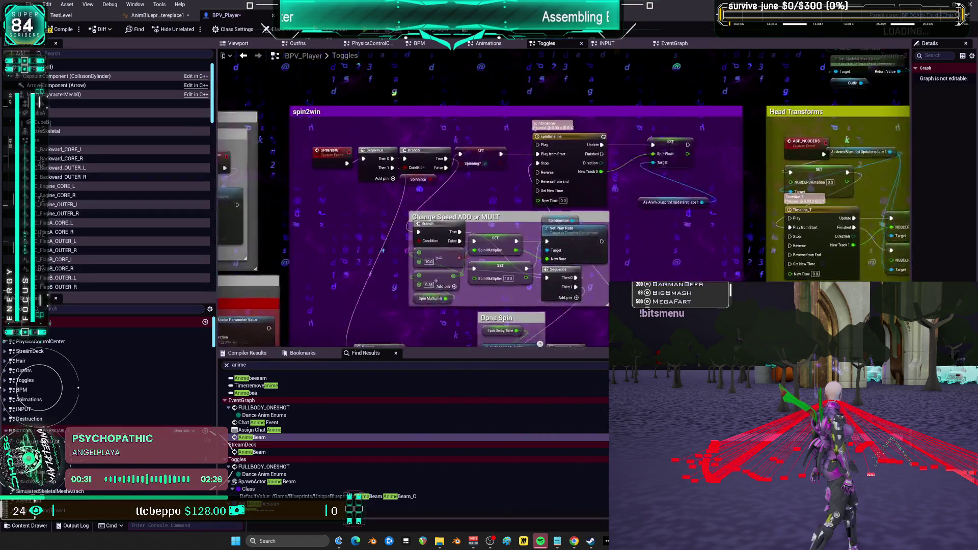
left_click_drag(861, 51, 663, 59)
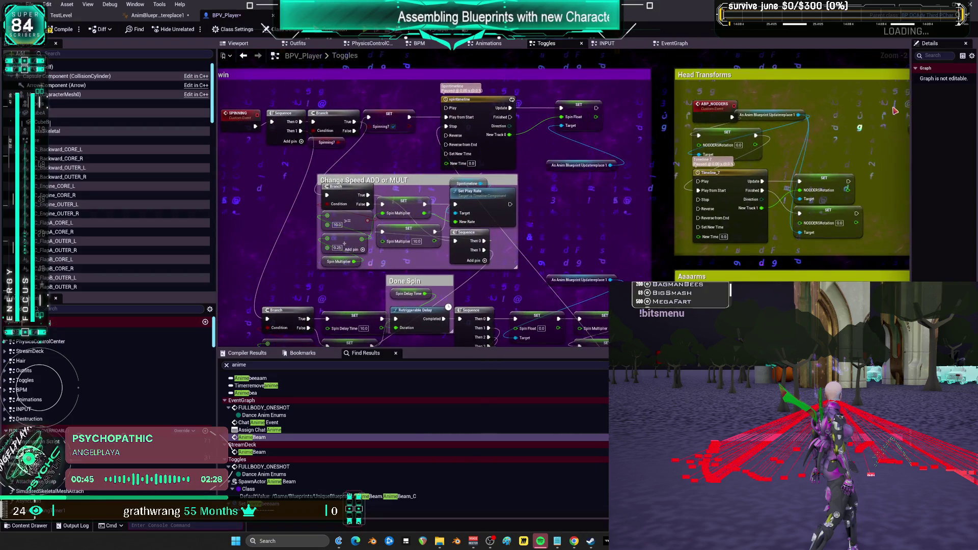
mouse_move(842, 146)
left_mouse_down()
mouse_move(801, 190)
mouse_move(819, 159)
mouse_move(817, 109)
mouse_move(664, 96)
mouse_move(821, 112)
mouse_move(742, 80)
mouse_move(658, 75)
mouse_move(788, 87)
mouse_move(706, 102)
mouse_move(809, 81)
mouse_move(731, 117)
mouse_move(842, 104)
mouse_move(762, 86)
mouse_move(851, 87)
mouse_move(849, 122)
mouse_move(703, 119)
mouse_move(648, 99)
mouse_move(717, 117)
mouse_move(657, 118)
mouse_move(759, 117)
mouse_move(696, 119)
left_mouse_up()
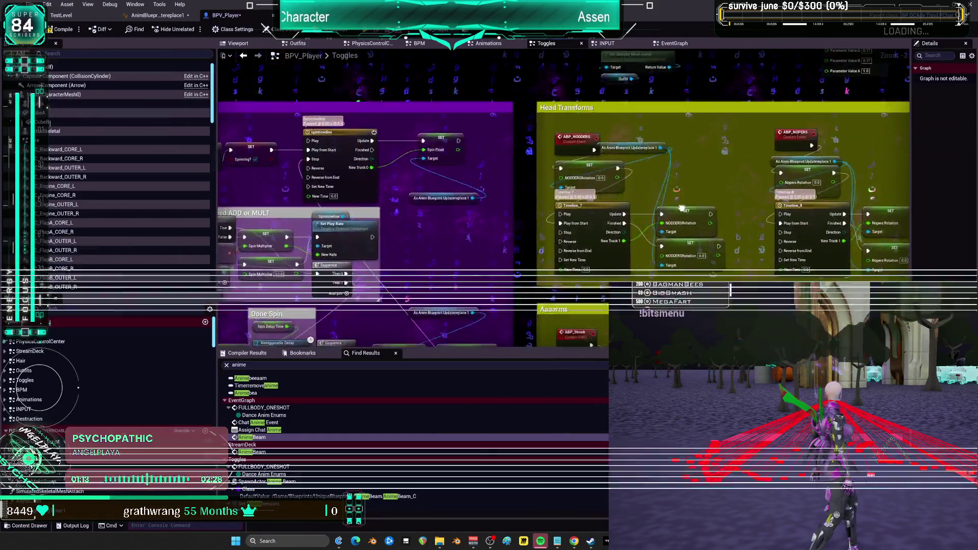
mouse_move(683, 203)
left_mouse_down()
mouse_move(683, 181)
mouse_move(700, 196)
left_mouse_up()
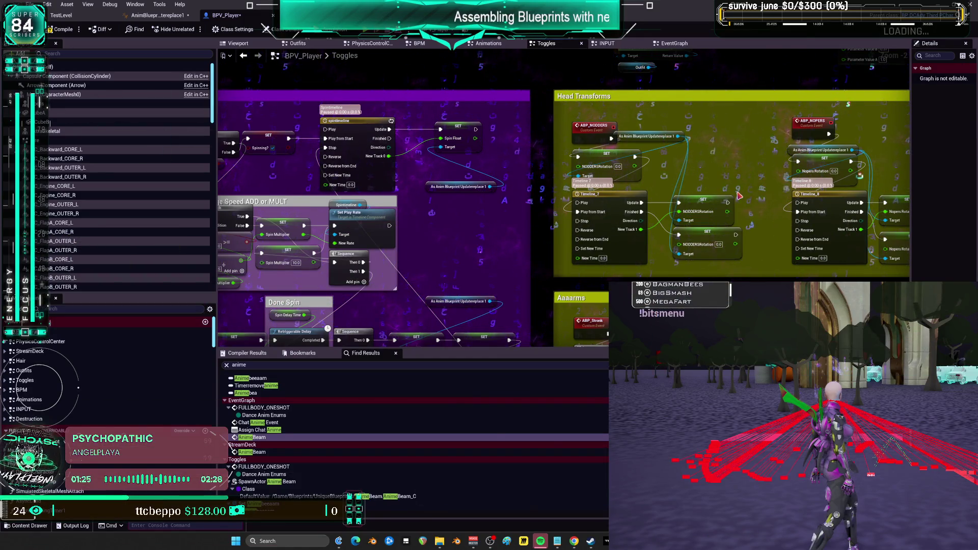
scroll(765, 174, "down", 4)
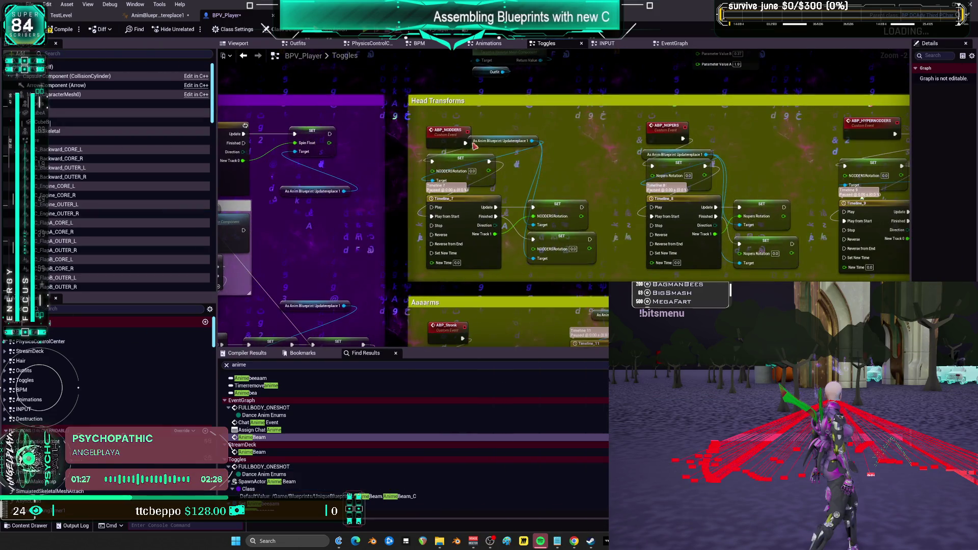
- Add an End Looping Half Body node and position it up and to the right
scroll(623, 153, "up", 5)
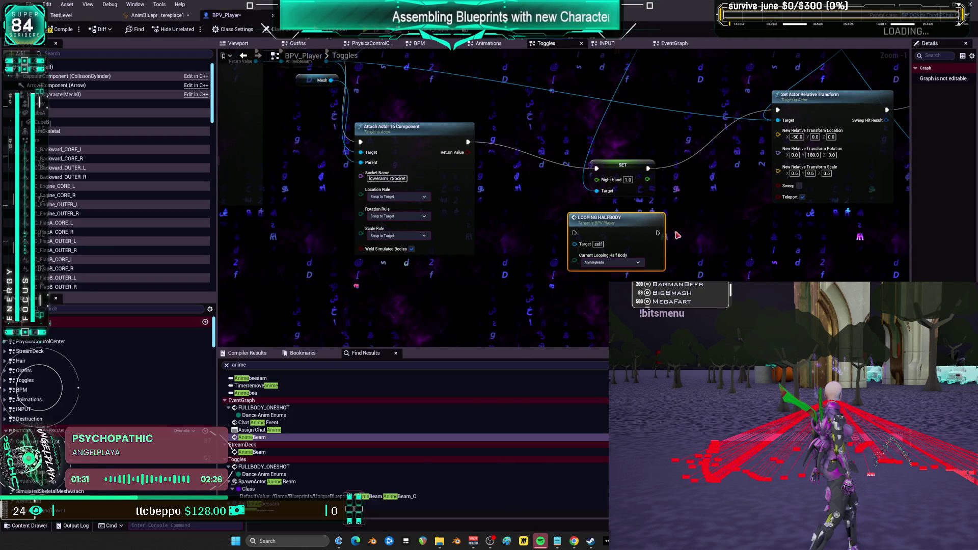
right_click(657, 236)
type("half")
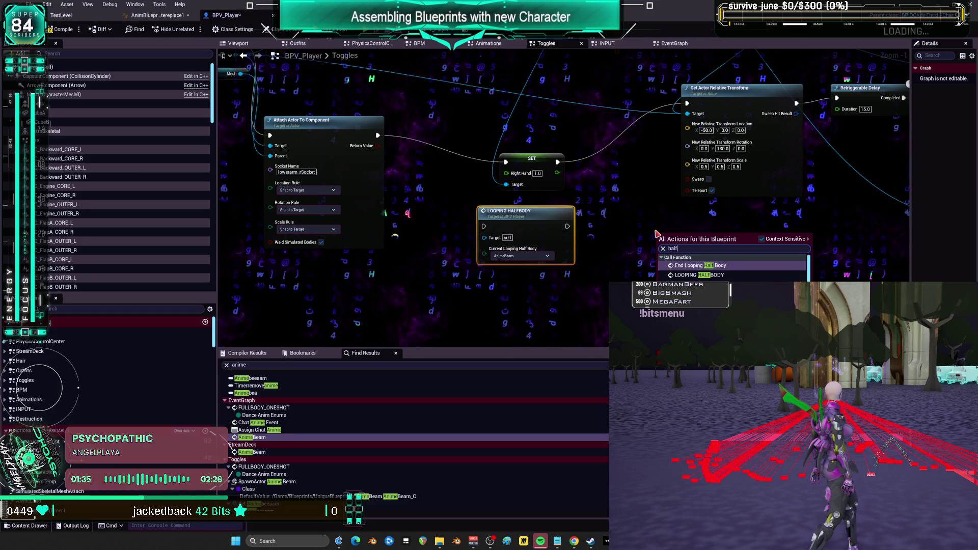
left_click(707, 266)
scroll(589, 301, "down", 2)
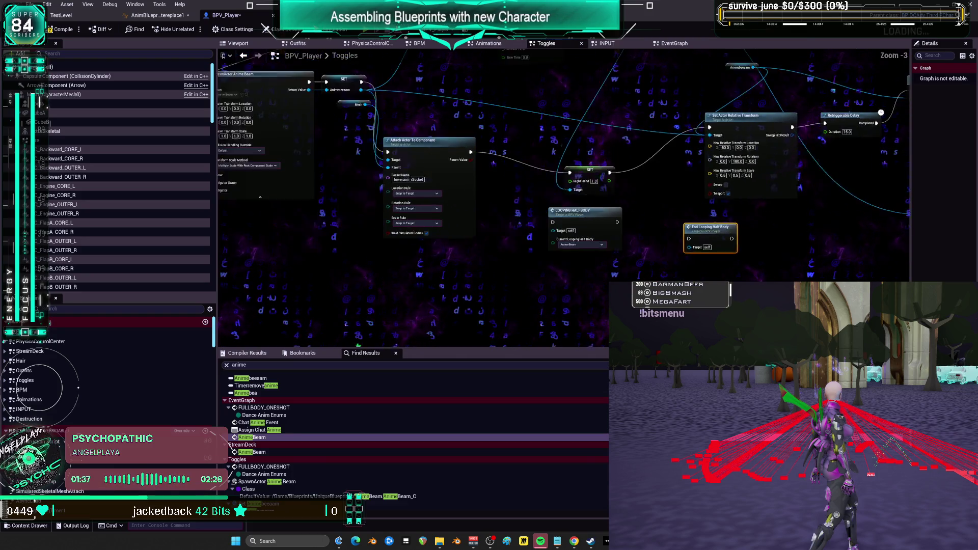
mouse_move(533, 315)
left_mouse_down()
mouse_move(767, 256)
mouse_move(810, 213)
left_mouse_up()
- Wire Destroy Actor's exec output and connect LOOPING HALFBODY to Set Actor Relative Transform
left_click_drag(754, 175, 779, 219)
scroll(448, 205, "up", 1)
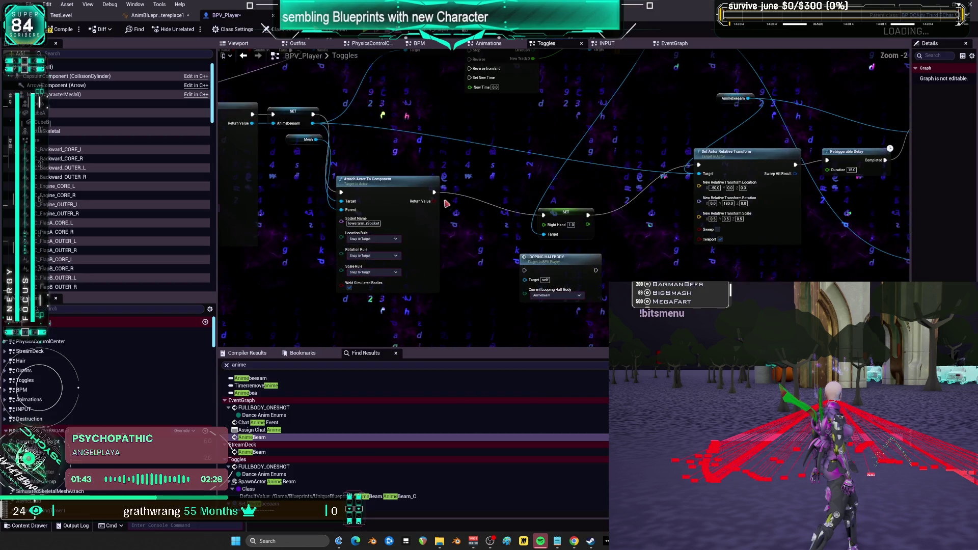
scroll(524, 270, "up", 1)
mouse_move(608, 270)
left_mouse_down()
mouse_move(708, 190)
mouse_move(727, 147)
left_mouse_up()
left_click_drag(573, 202, 594, 311)
left_click_drag(551, 255, 568, 166)
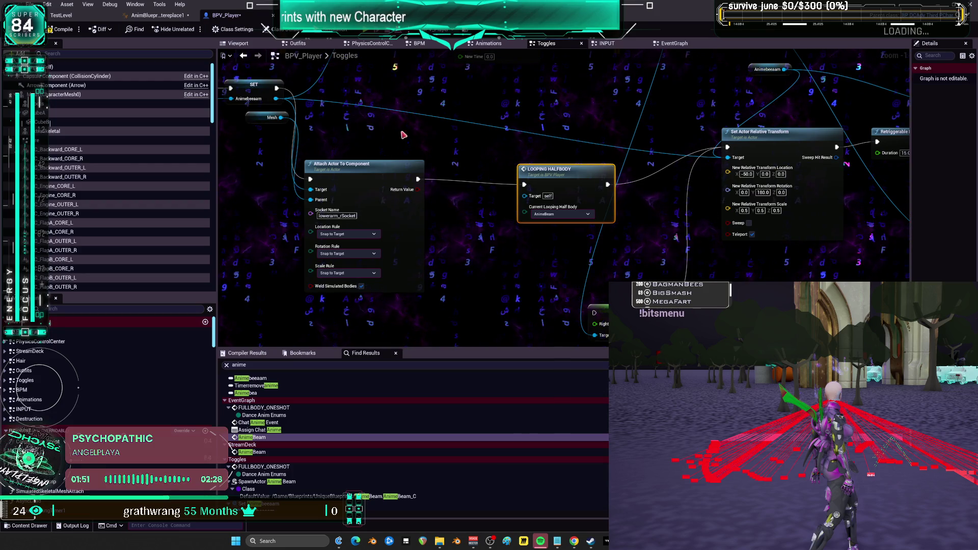
left_click(158, 15)
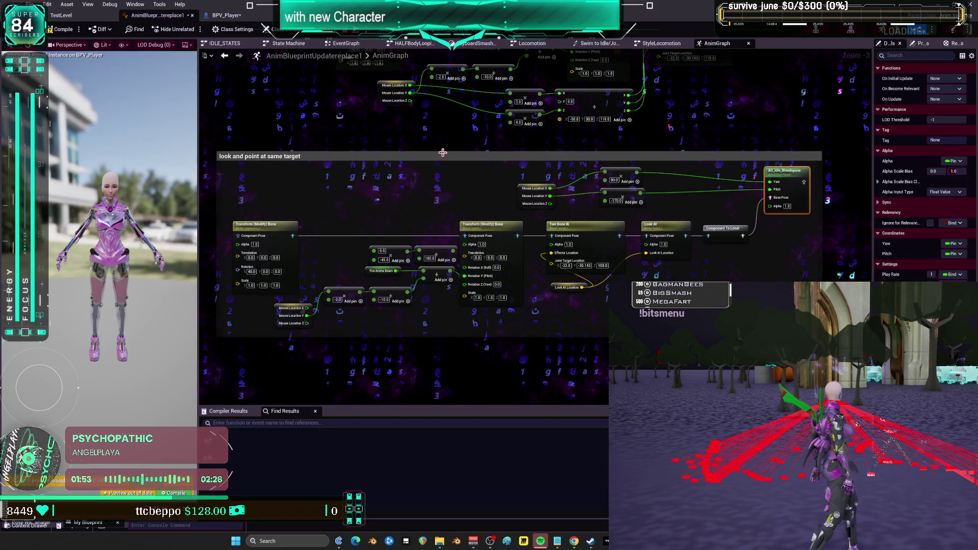
- Centre the AnimGraph and open the HALFBodyLooping state machine to view its Conduit and states
scroll(594, 107, "down", 2)
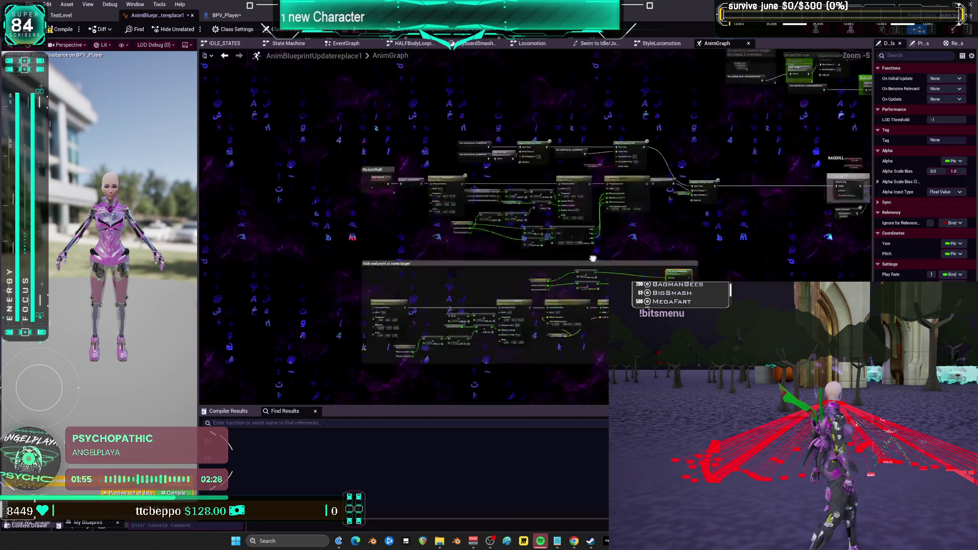
scroll(493, 229, "up", 2)
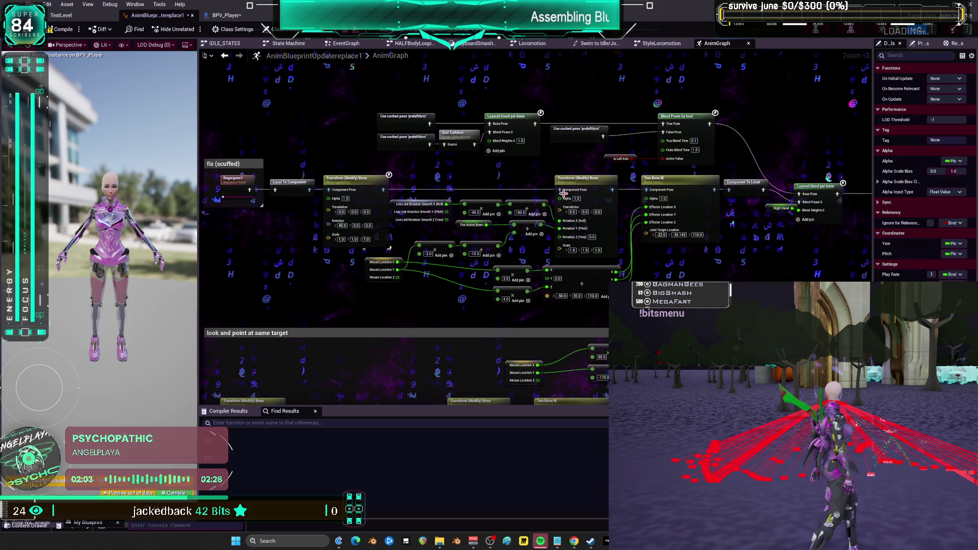
left_click_drag(459, 229, 514, 216)
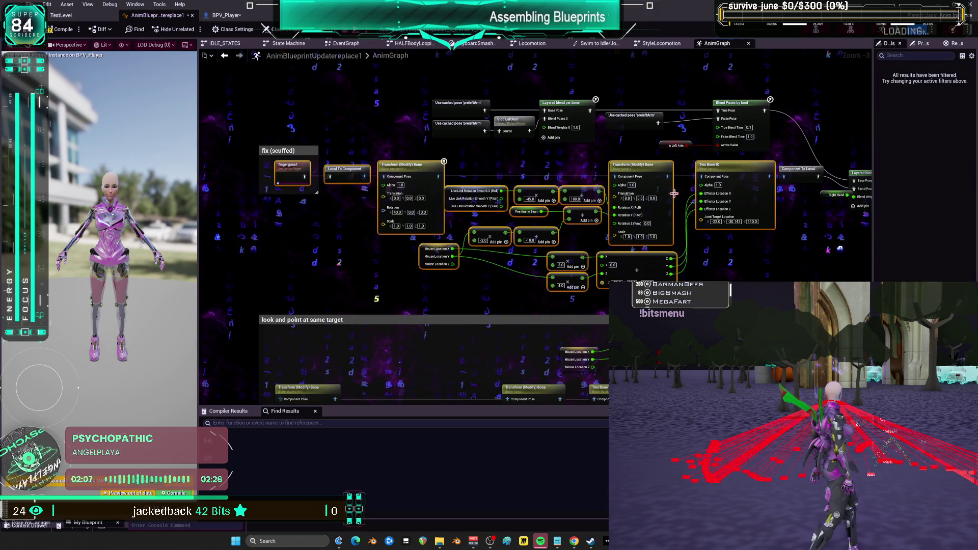
scroll(630, 254, "up", 3)
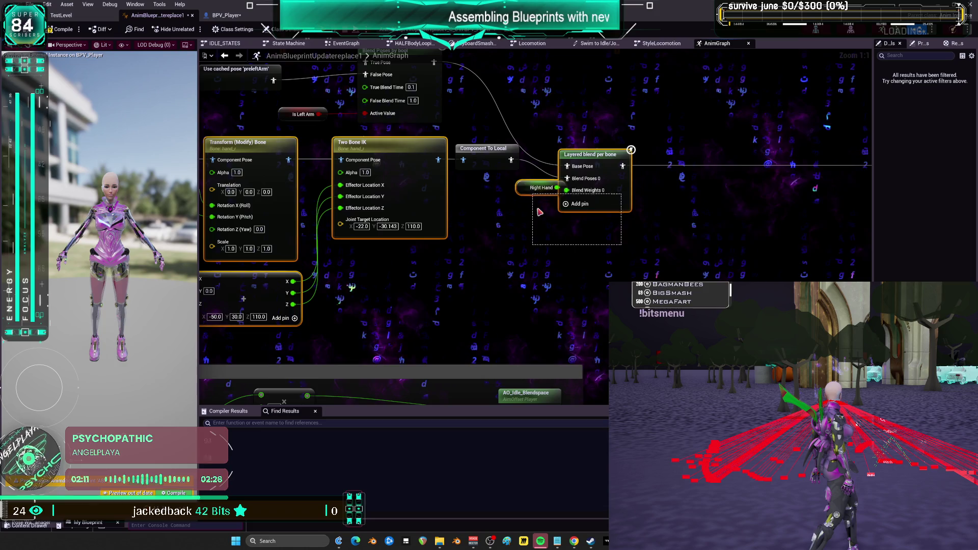
scroll(467, 159, "down", 3)
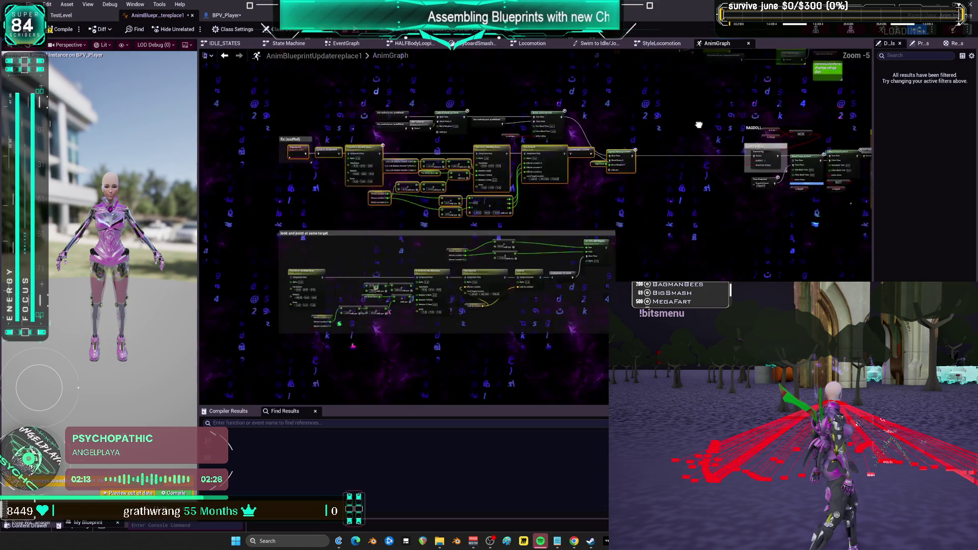
scroll(509, 213, "up", 3)
left_click_drag(510, 213, 576, 180)
double_click(572, 176)
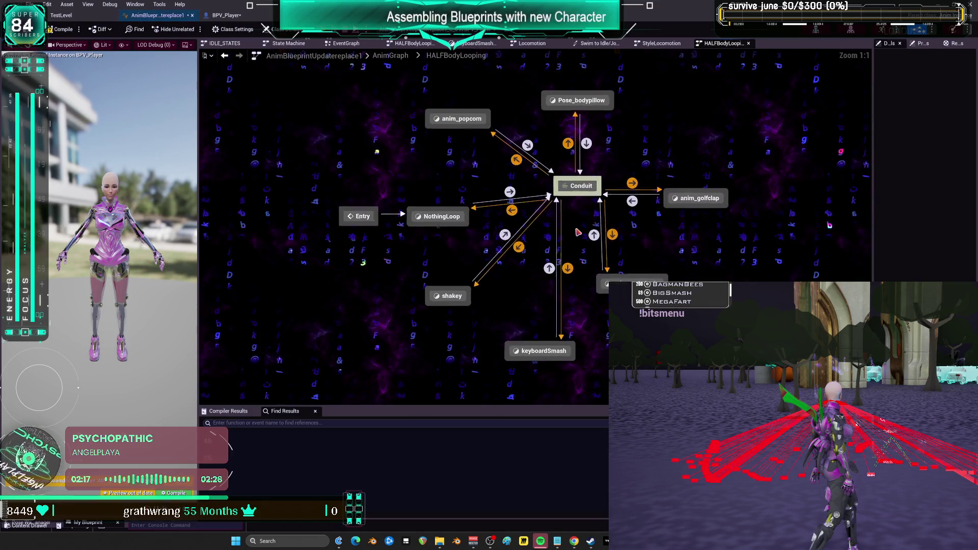
- Add an animebeam state, raise anim_golfclap, and link animebeam and Conduit with transitions both ways
right_click(669, 179)
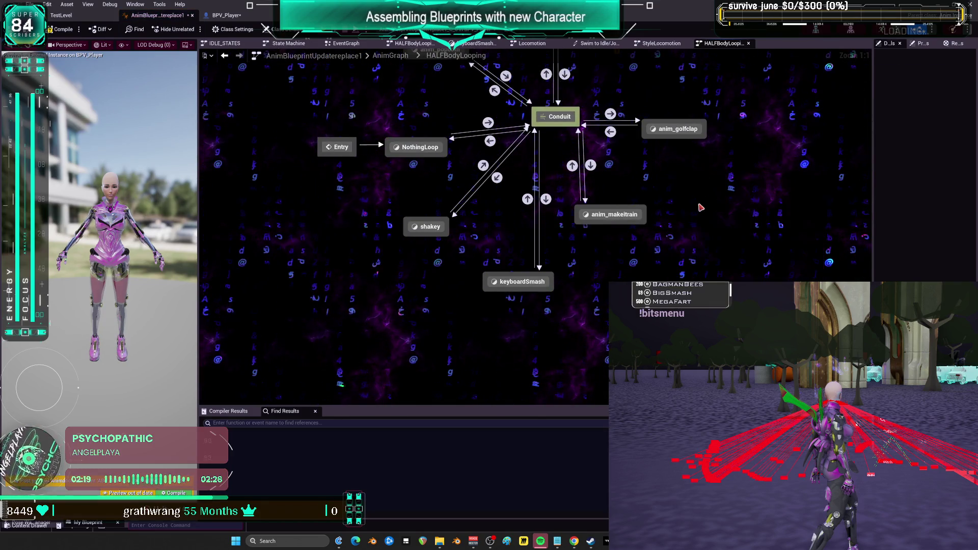
left_click(697, 199)
type("mebeam")
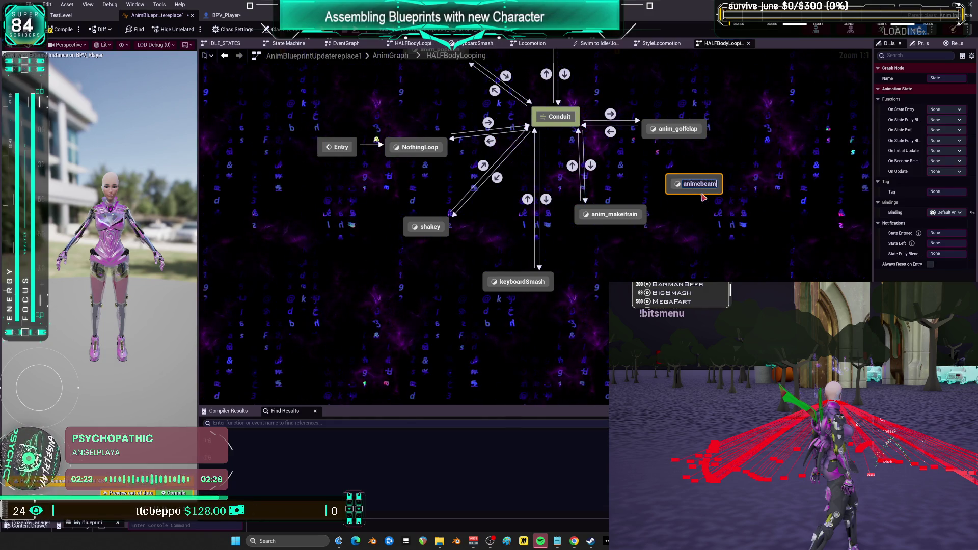
left_click_drag(599, 176, 616, 122)
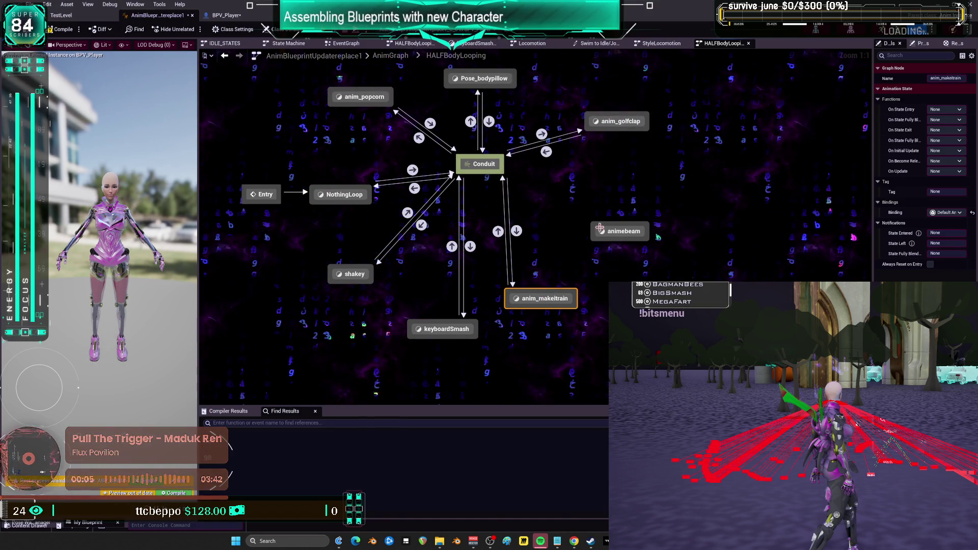
mouse_move(505, 174)
left_mouse_down()
mouse_move(484, 165)
mouse_move(603, 231)
left_mouse_up()
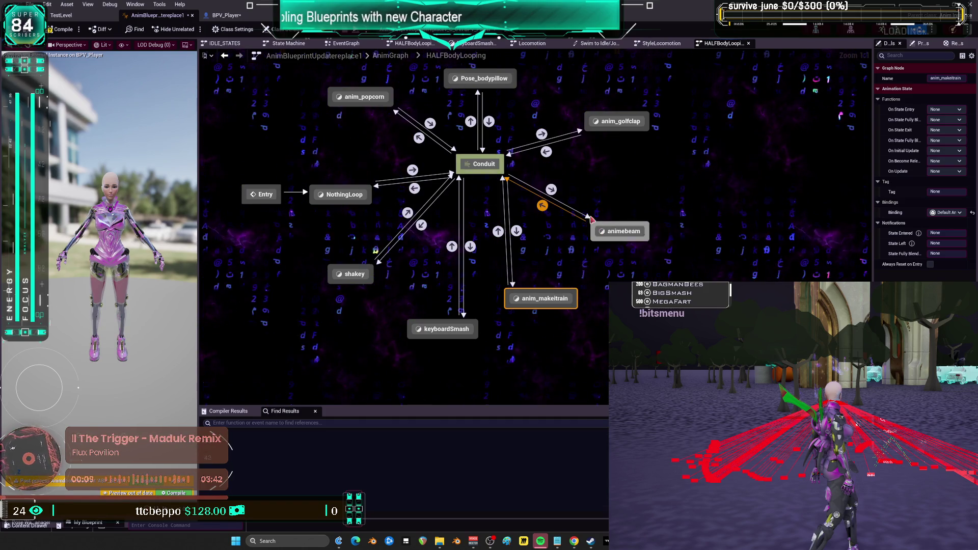
double_click(547, 152)
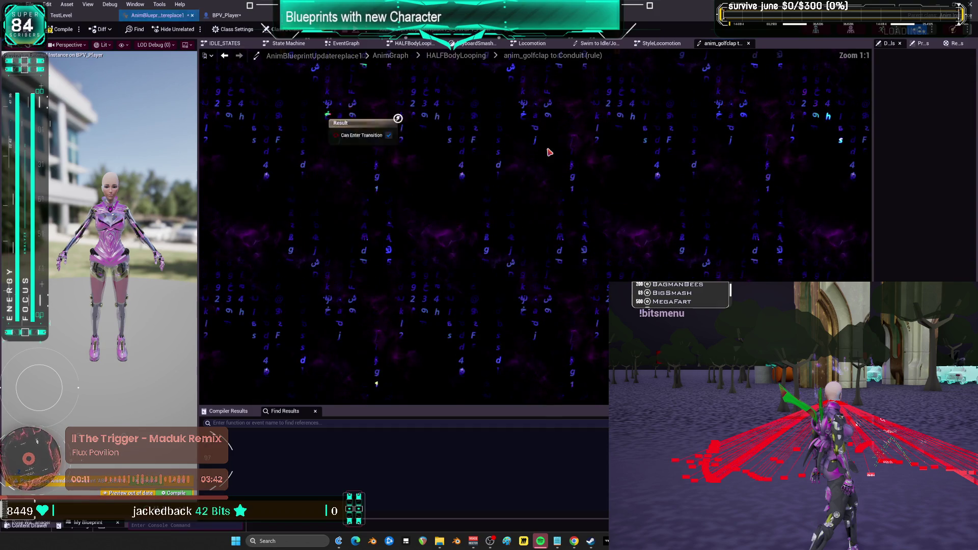
- Open the Conduit-to-animebeam transition rule graph
left_click(225, 57)
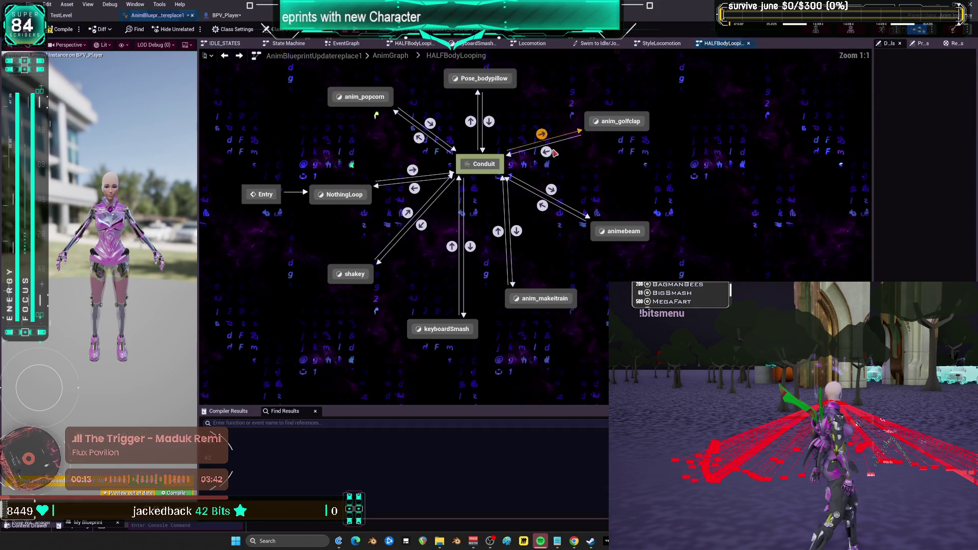
double_click(542, 205)
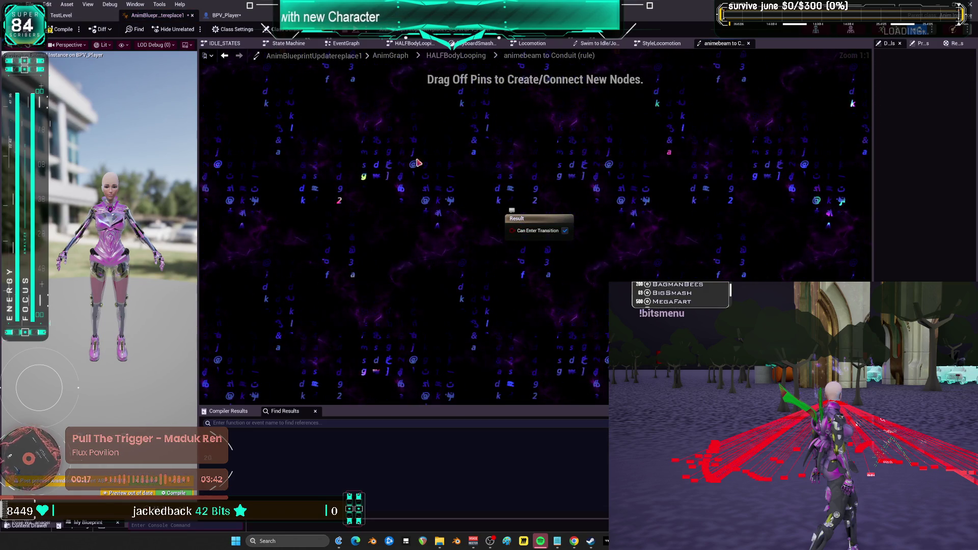
key("alt+Left")
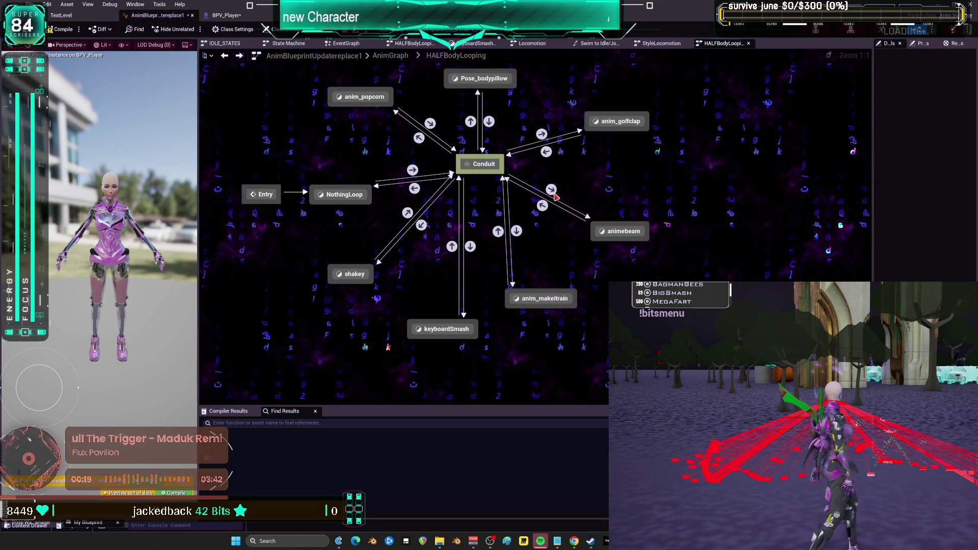
double_click(552, 191)
- Feed a Get Enums Half Body Looping == AnimeBeam check into Can Enter Transition
right_click(382, 215)
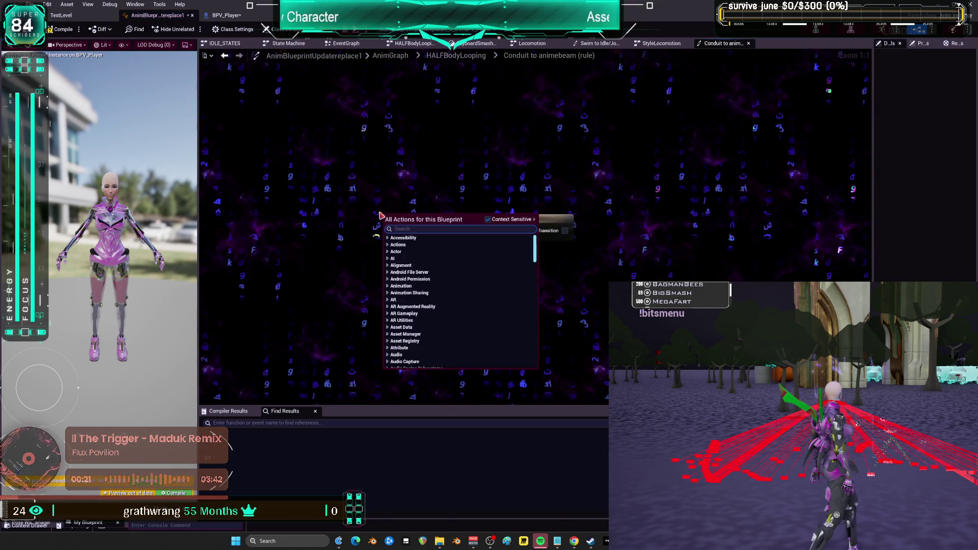
type("half")
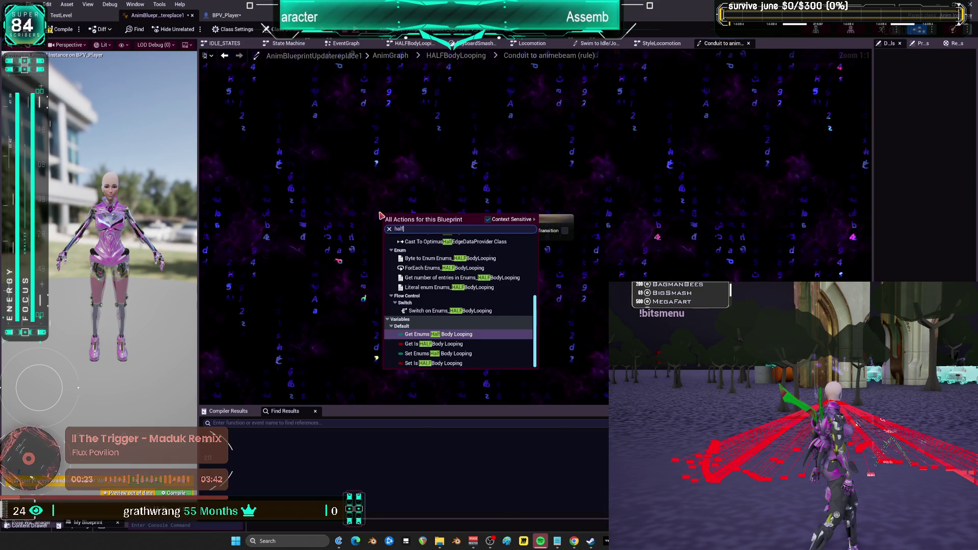
left_click(460, 335)
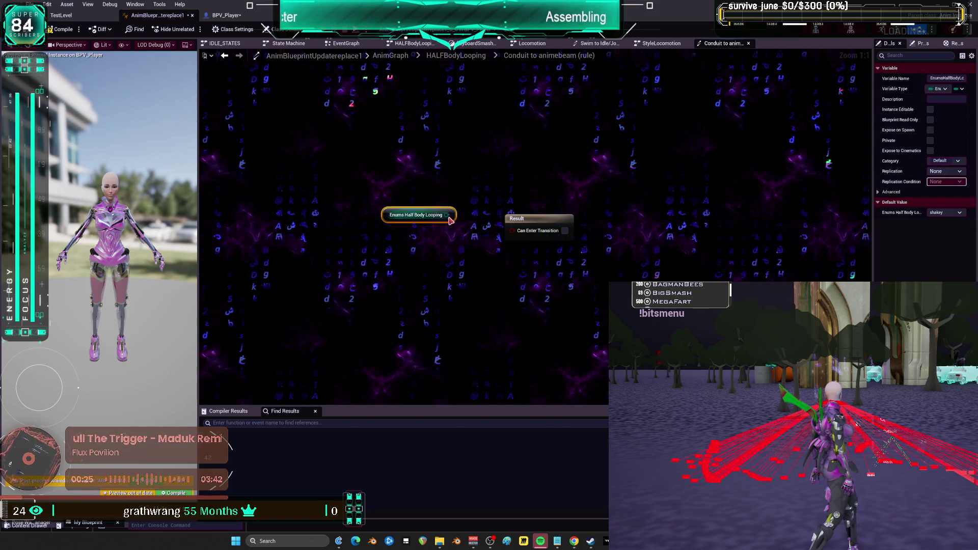
left_click_drag(460, 281, 460, 281)
type("===")
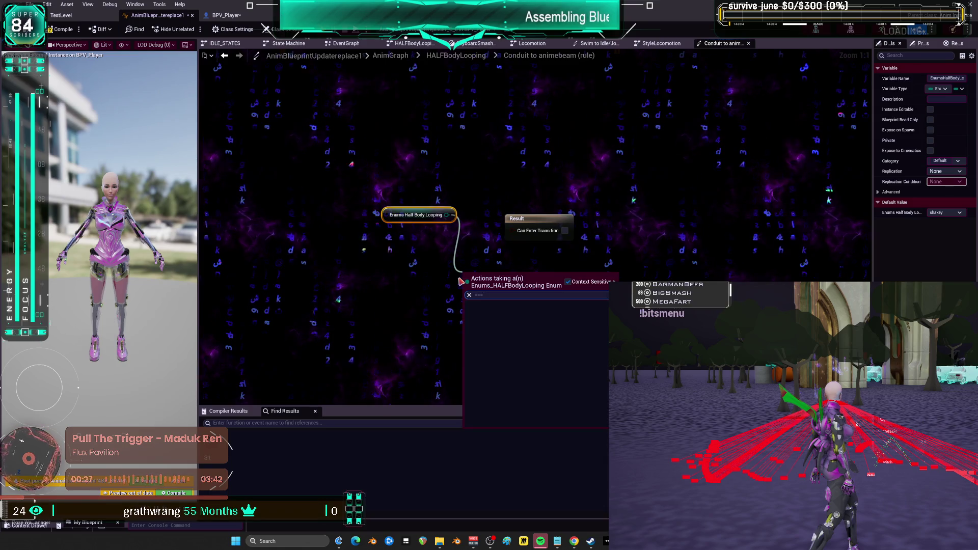
left_click(516, 319)
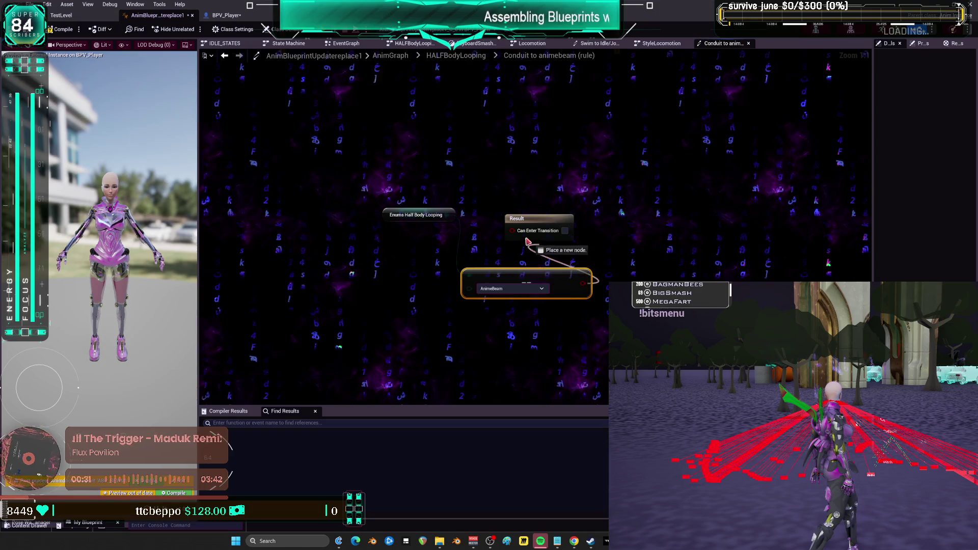
left_click_drag(520, 230, 521, 230)
left_click_drag(529, 218, 570, 211)
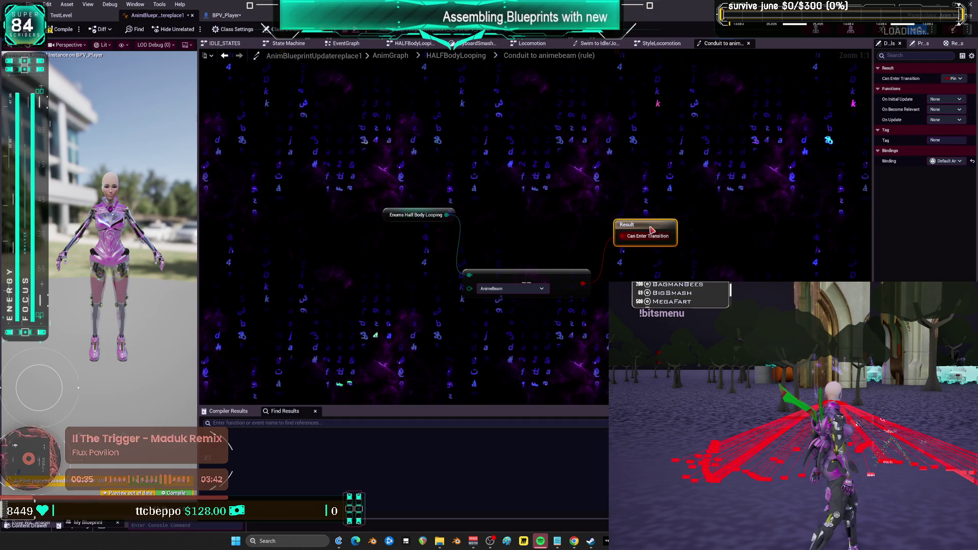
left_click_drag(652, 231, 647, 279)
left_click_drag(414, 215, 395, 276)
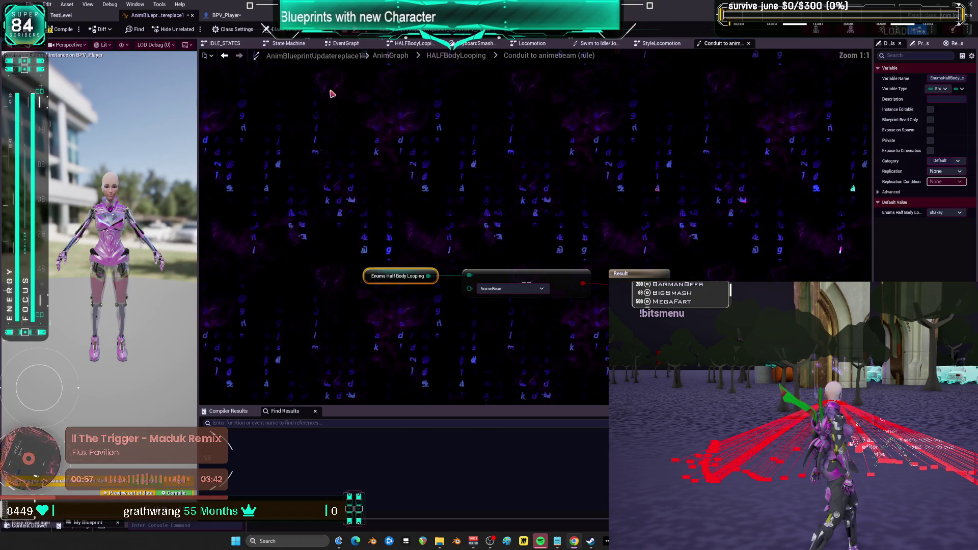
left_click(233, 53)
double_click(616, 235)
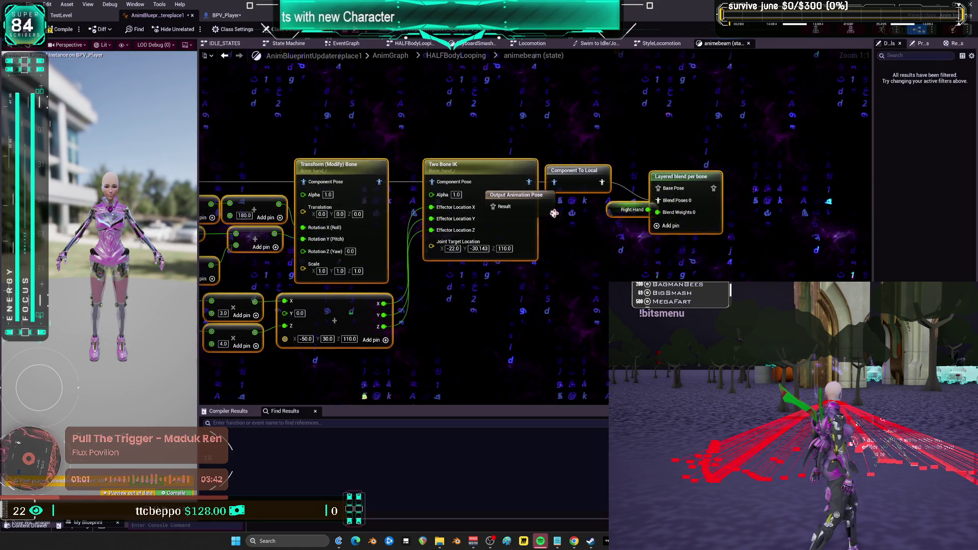
- In the animebeam state, move Right Hand down-left and Output Animation Pose up-right
left_click_drag(632, 210, 571, 232)
left_click(636, 275)
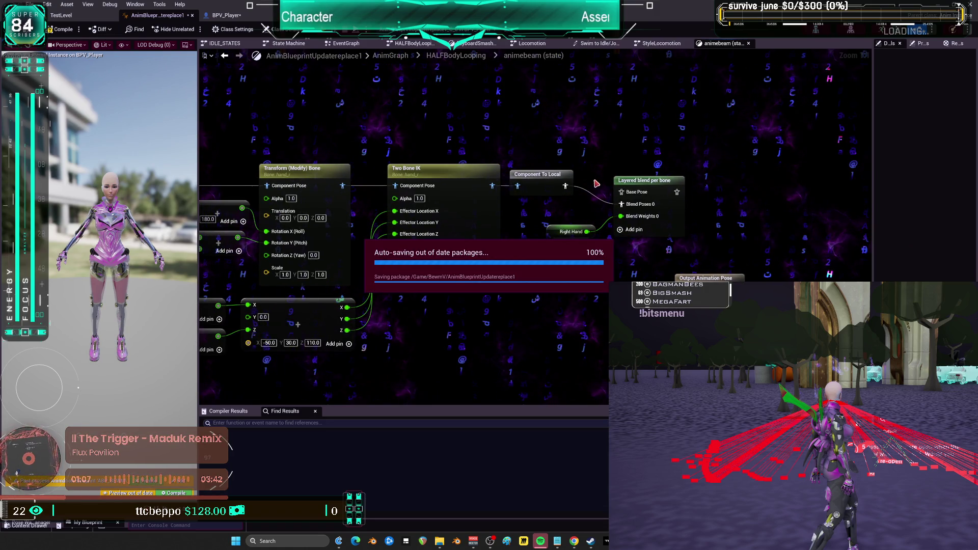
mouse_move(694, 231)
left_mouse_down()
mouse_move(685, 219)
mouse_move(635, 219)
mouse_move(696, 243)
mouse_move(682, 233)
mouse_move(690, 219)
mouse_move(628, 227)
mouse_move(703, 214)
left_mouse_up()
mouse_move(686, 291)
left_mouse_down()
mouse_move(714, 237)
mouse_move(701, 182)
left_mouse_up()
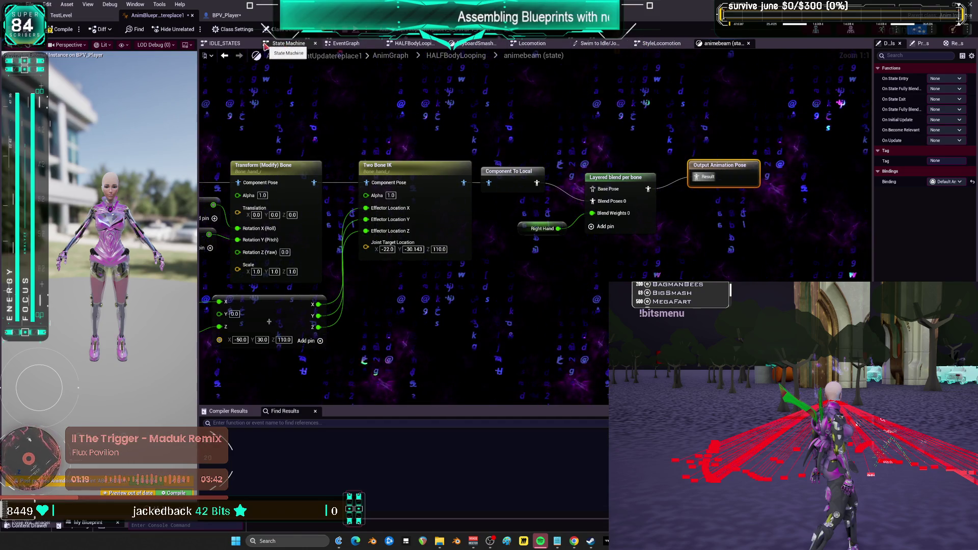
left_click(236, 45)
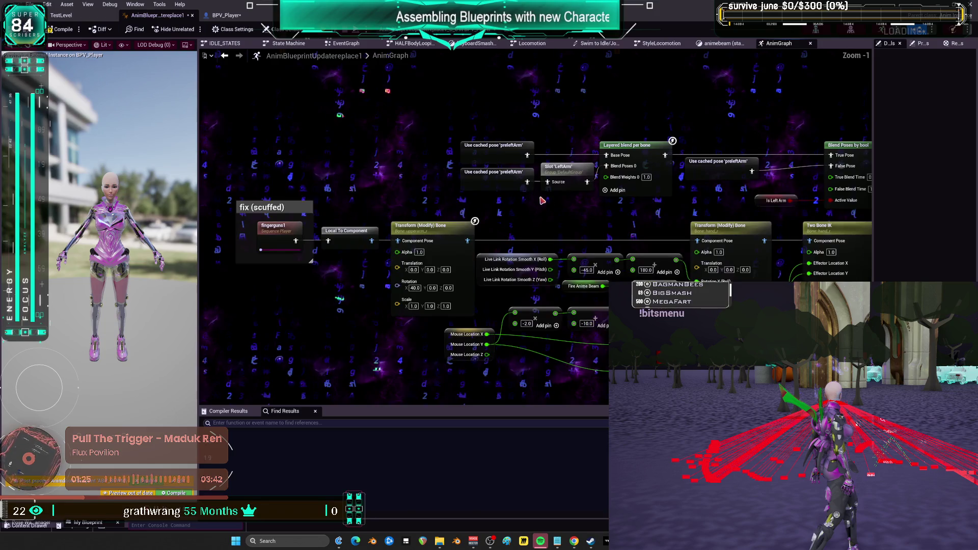
mouse_move(763, 116)
left_mouse_down()
mouse_move(454, 206)
mouse_move(790, 121)
left_mouse_up()
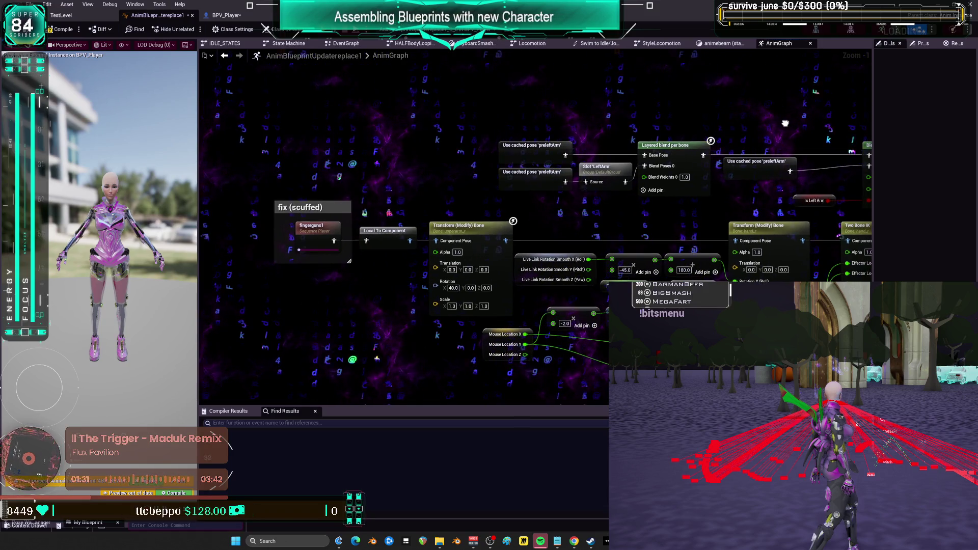
left_click_drag(786, 123, 531, 128)
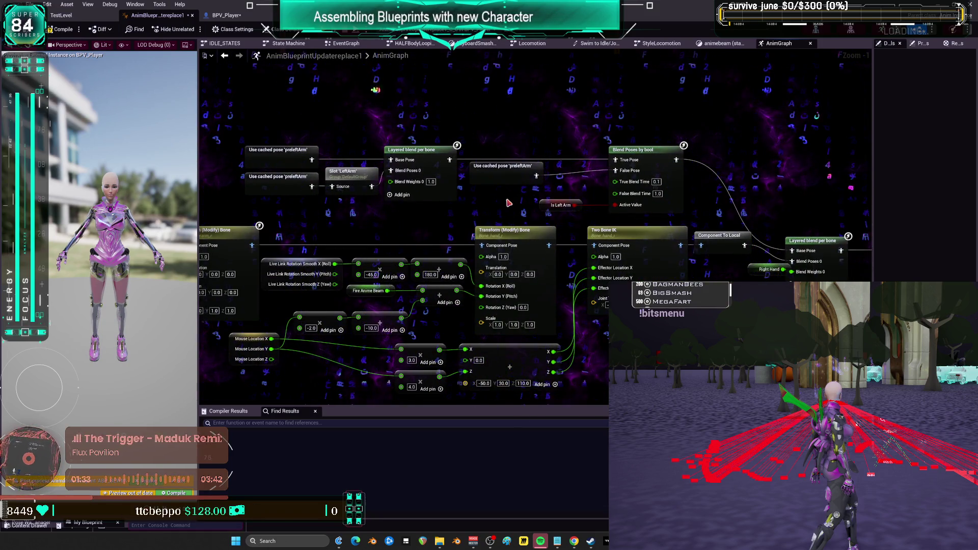
scroll(799, 153, "down", 2)
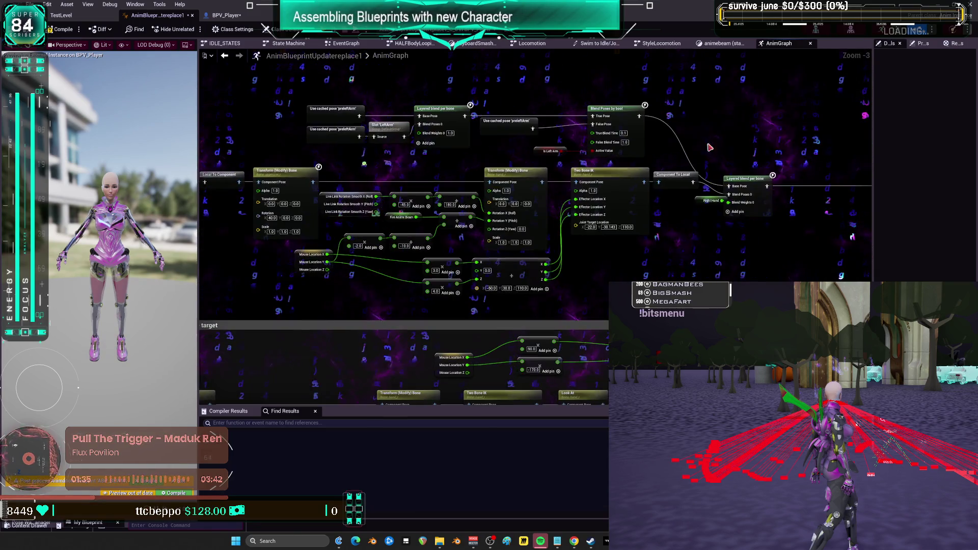
left_click_drag(713, 117, 438, 262)
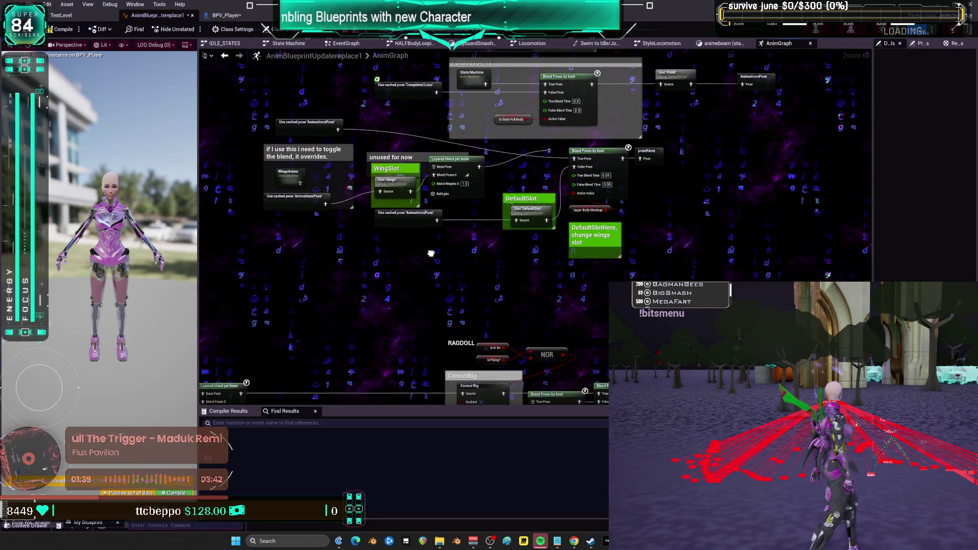
left_click_drag(389, 237, 673, 203)
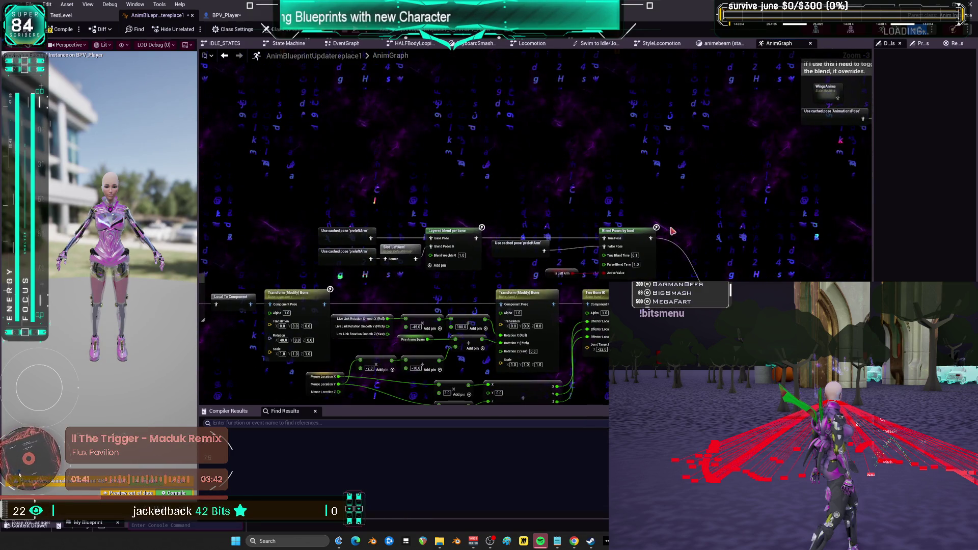
left_click(344, 240)
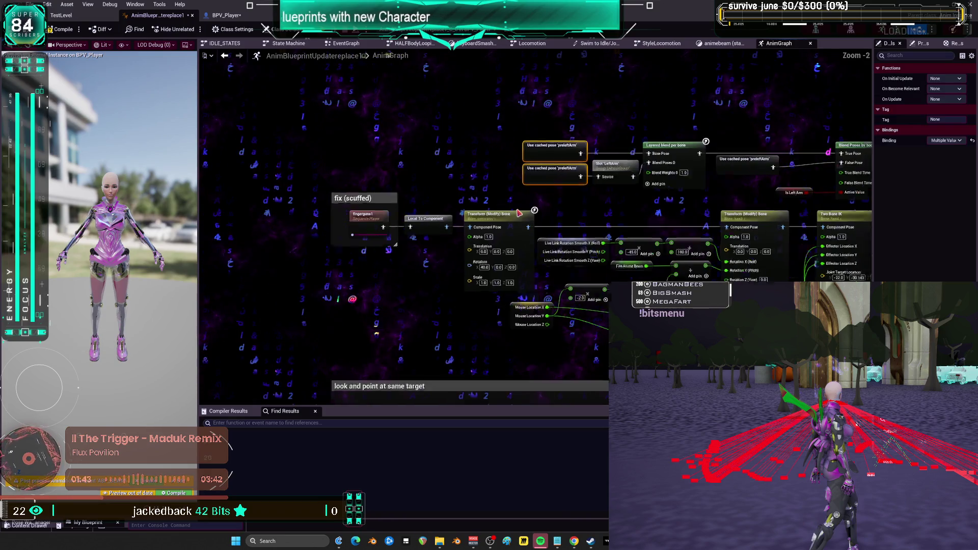
scroll(449, 221, "up", 1)
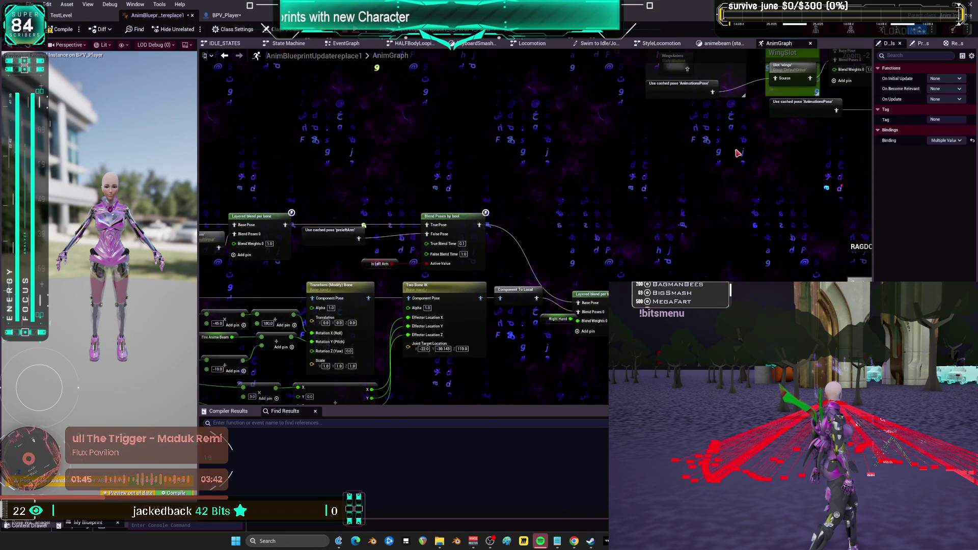
left_click_drag(570, 229, 727, 164)
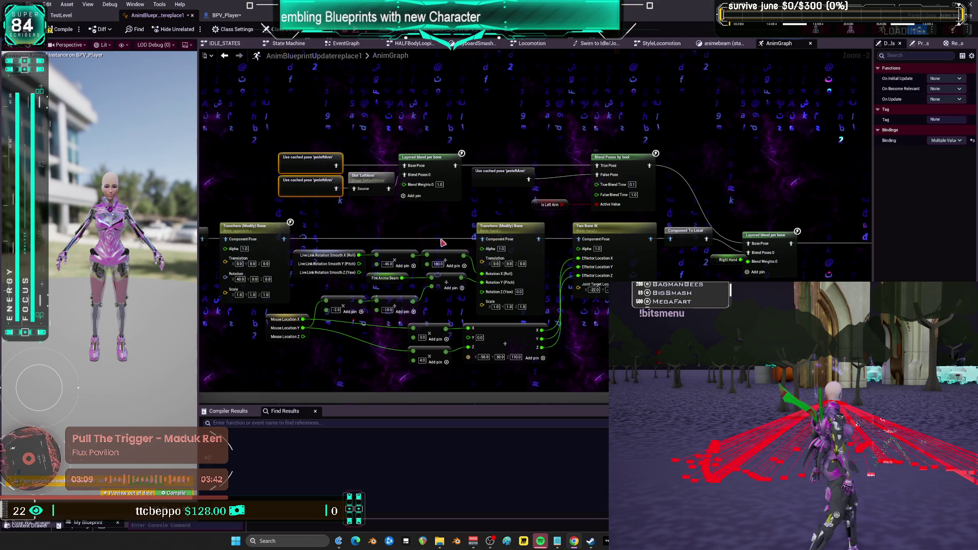
left_click_drag(769, 201, 572, 227)
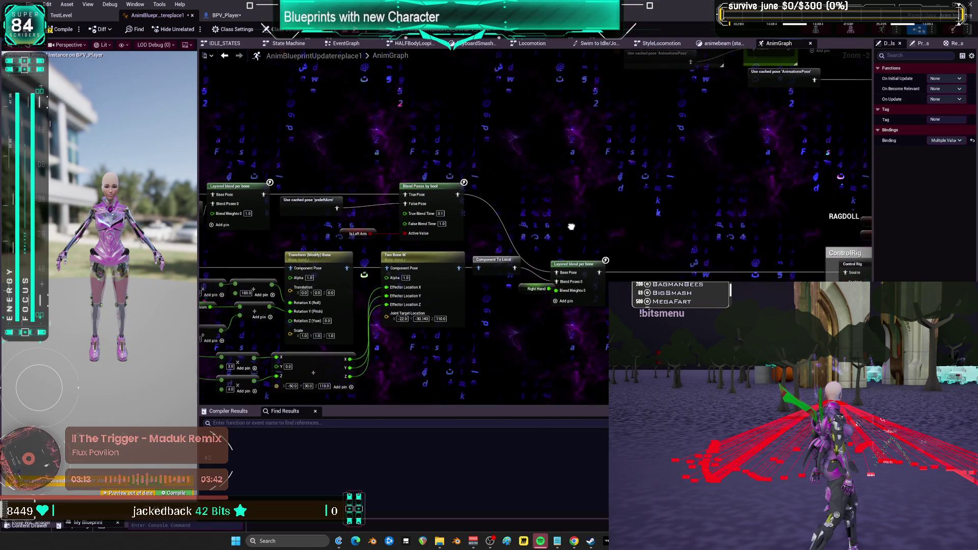
scroll(572, 227, "down", 3)
left_click_drag(623, 195, 547, 224)
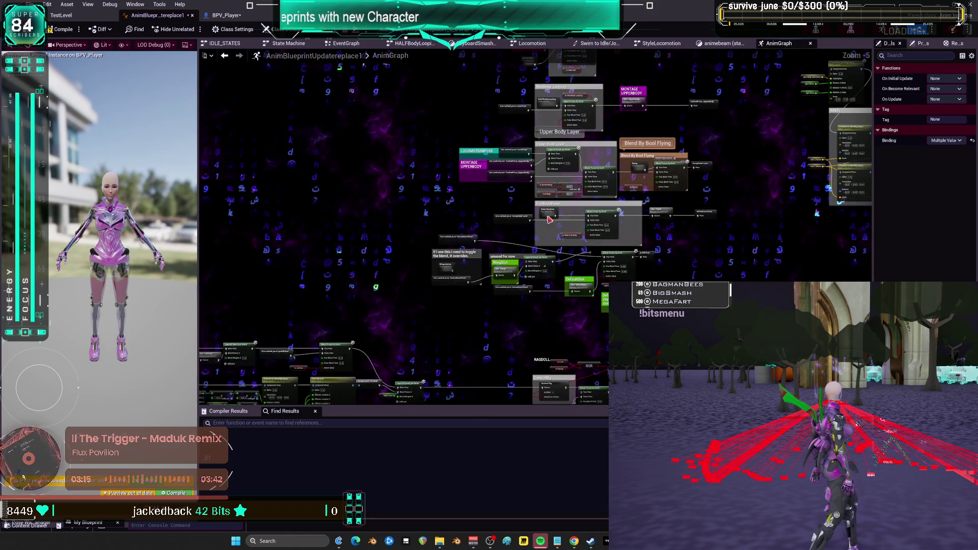
scroll(531, 134, "up", 3)
left_click(567, 88)
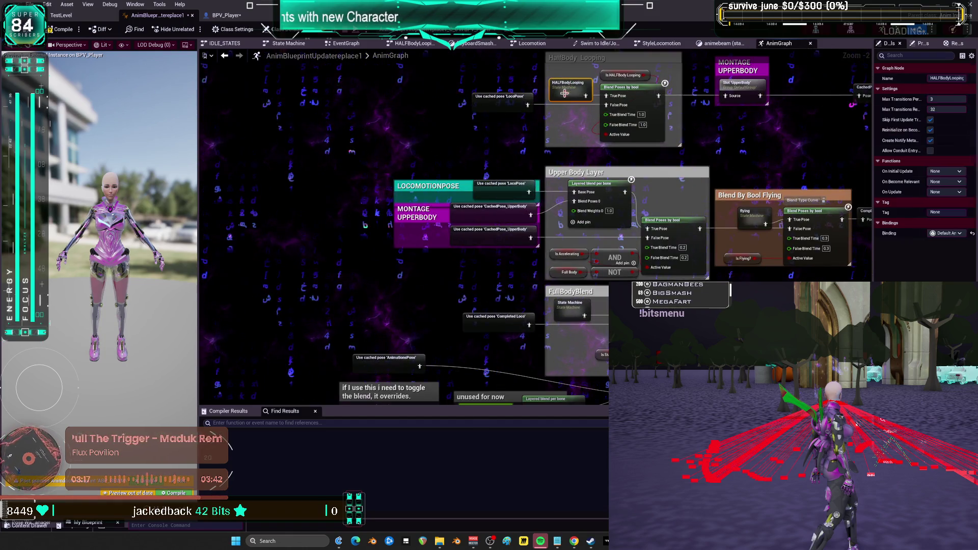
scroll(361, 207, "down", 1)
mouse_move(362, 206)
left_mouse_down()
mouse_move(534, 184)
mouse_move(444, 268)
mouse_move(571, 278)
mouse_move(584, 169)
mouse_move(468, 239)
left_mouse_up()
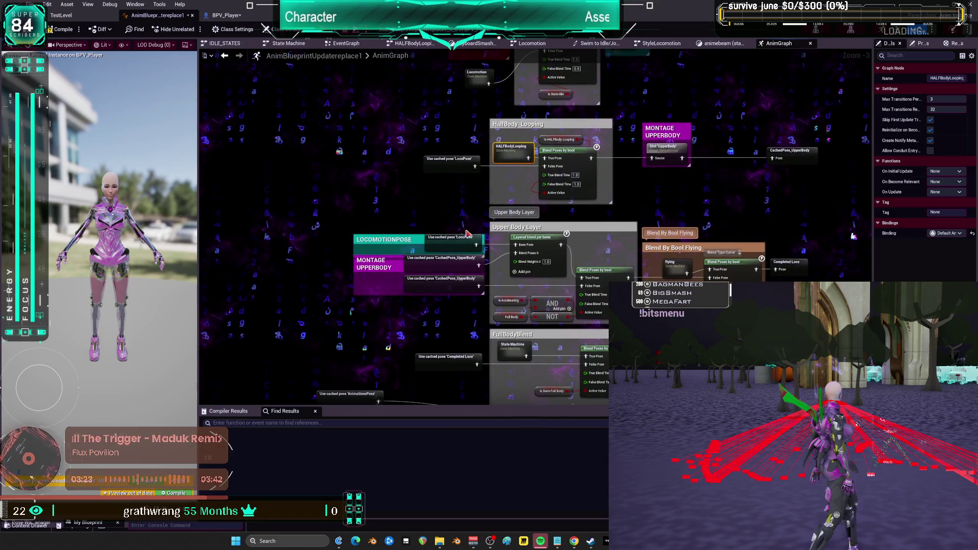
mouse_move(594, 116)
left_mouse_down()
mouse_move(558, 207)
mouse_move(538, 213)
left_mouse_up()
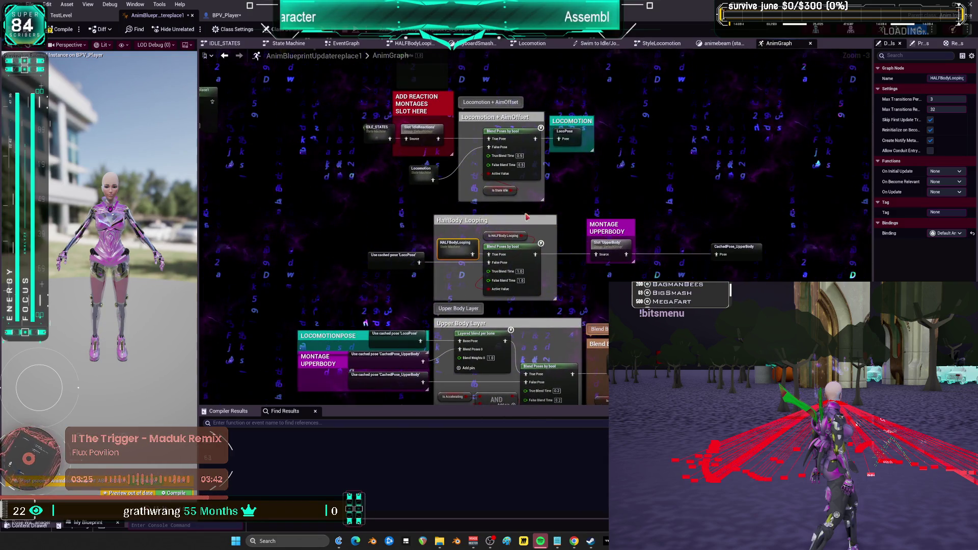
left_click(388, 253)
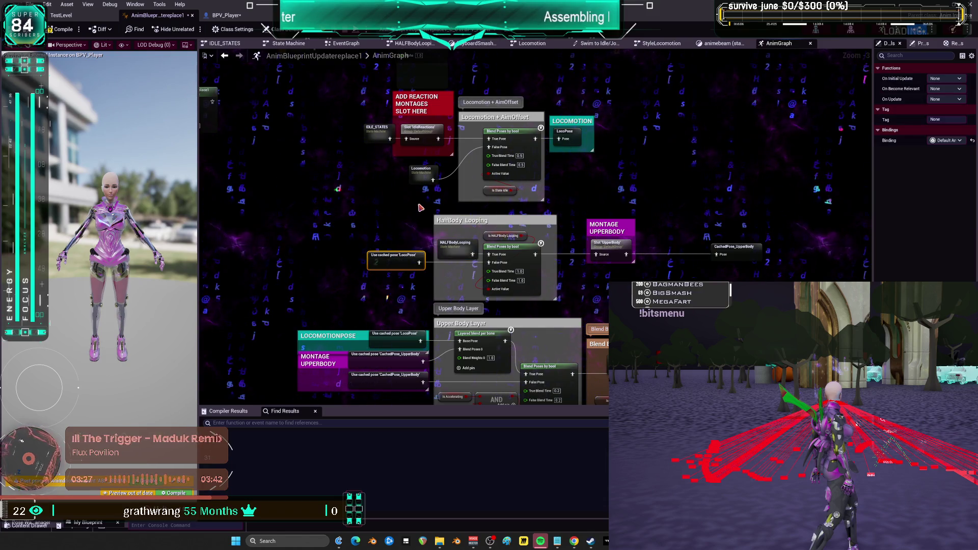
scroll(369, 203, "up", 2)
mouse_move(448, 234)
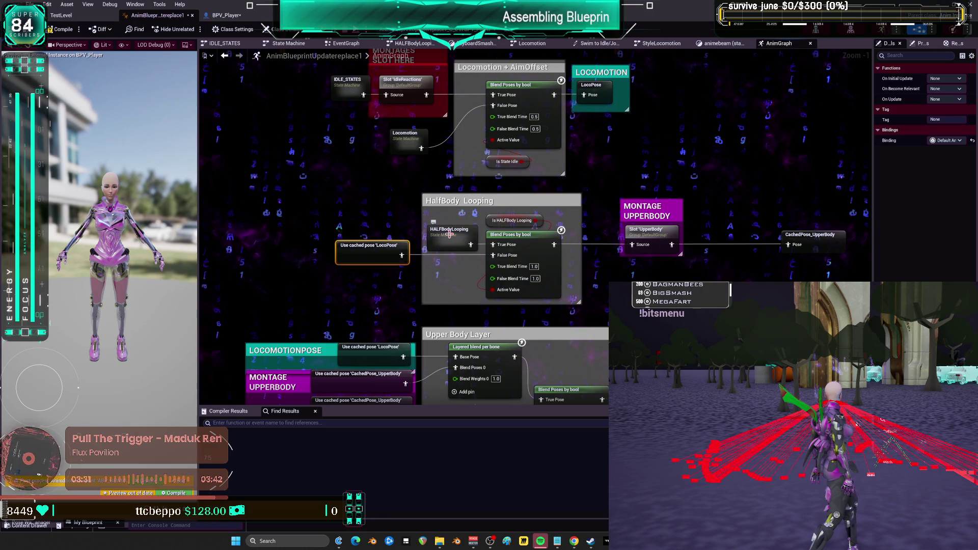
double_click(449, 235)
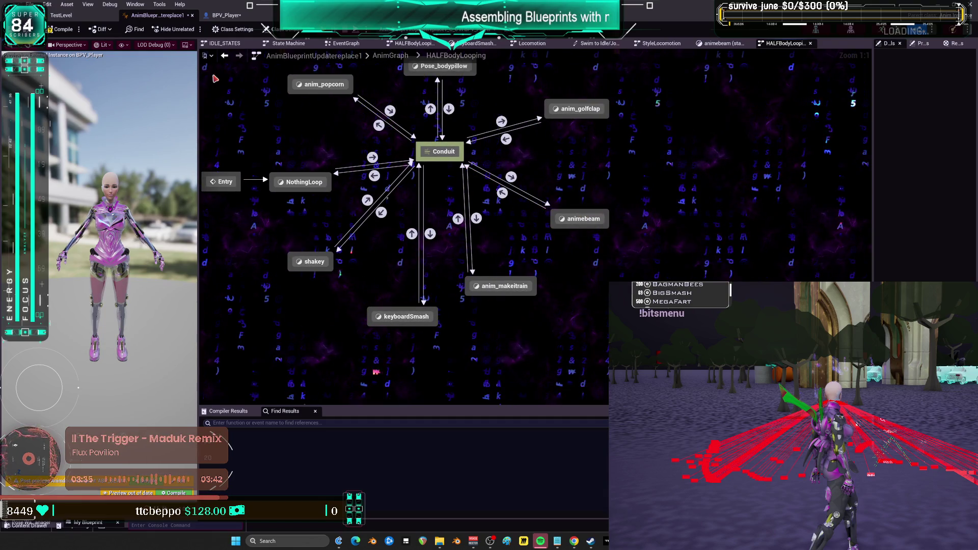
key("alt+Left")
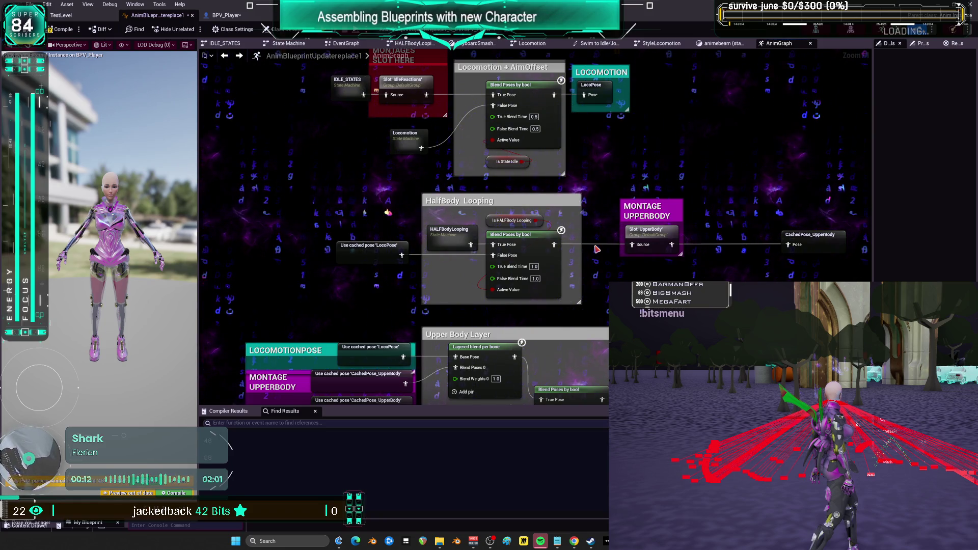
- In the animebeam state, plug a cached LocoPose node into the layered blend's Base Pose
double_click(448, 235)
double_click(726, 256)
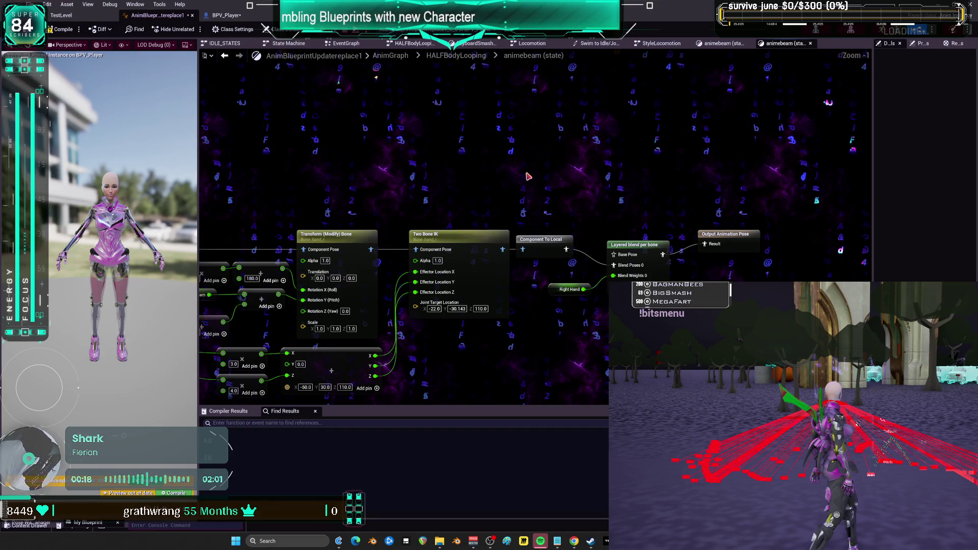
right_click(528, 176)
left_click(556, 199)
left_click_drag(592, 185, 642, 240)
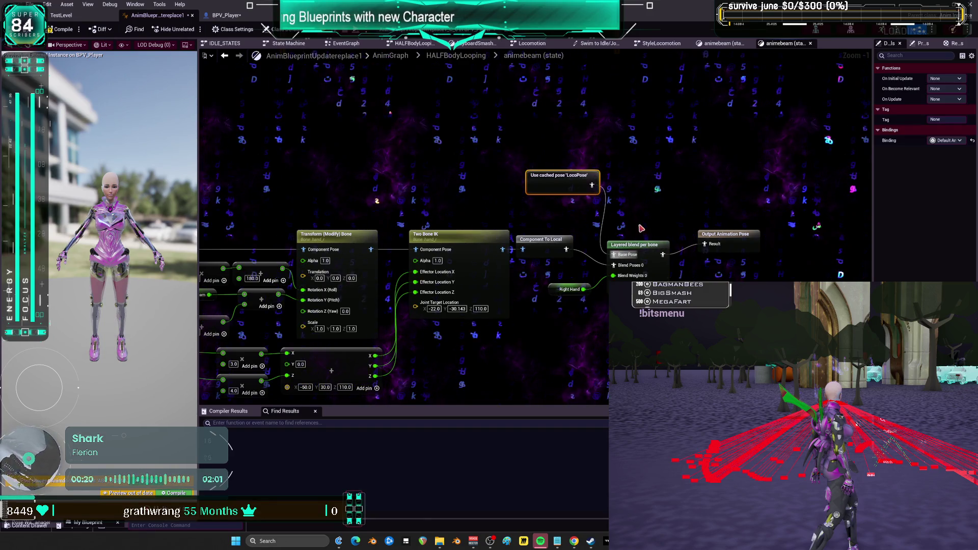
- Delete the Right Hand weight node, leaving the Layered blend per bone at a fixed 1.0 weight
left_click(569, 289)
key("Delete")
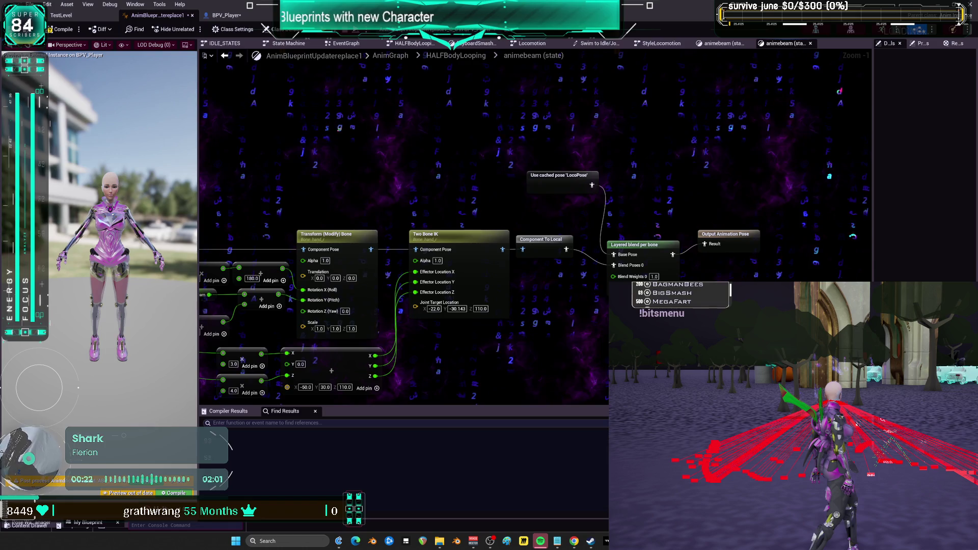
left_click_drag(519, 191, 508, 217)
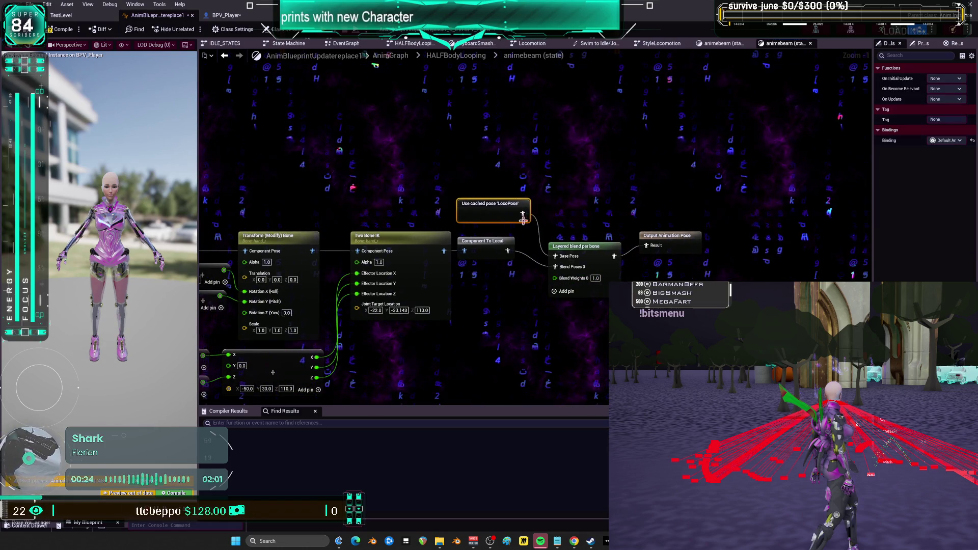
left_click(602, 253)
mouse_move(201, 229)
left_mouse_down()
mouse_move(497, 157)
mouse_move(614, 143)
mouse_move(676, 119)
mouse_move(351, 111)
left_mouse_up()
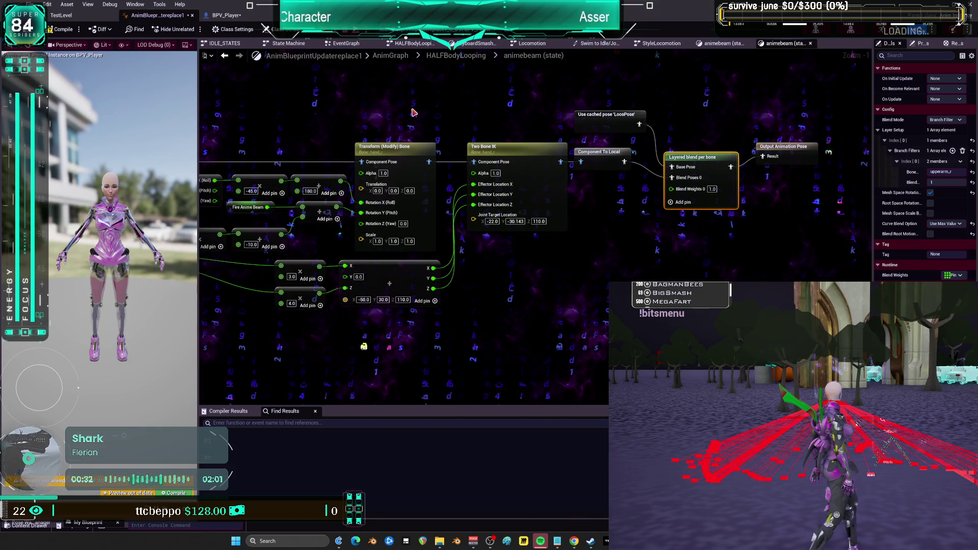
mouse_move(414, 112)
left_mouse_down()
mouse_move(734, 125)
mouse_move(571, 113)
mouse_move(560, 165)
left_mouse_up()
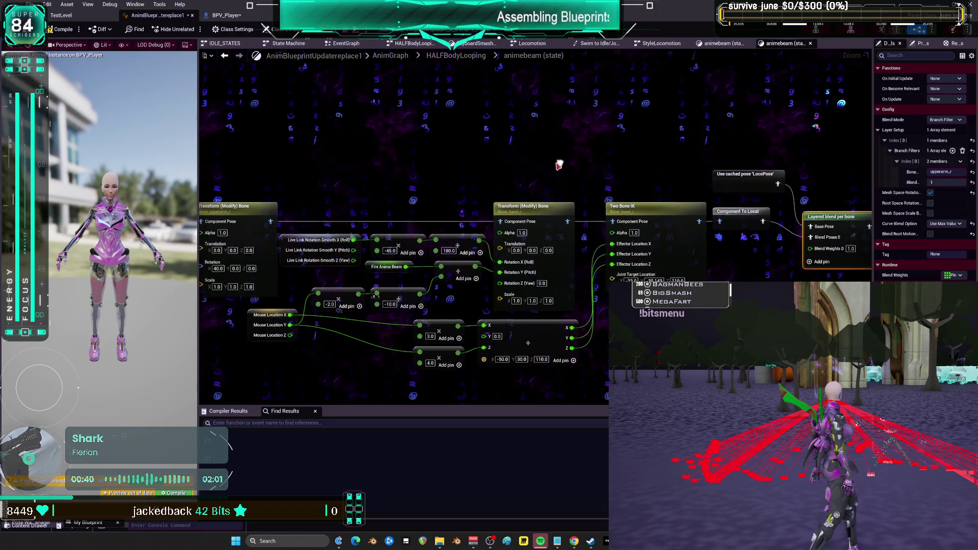
right_click(530, 135)
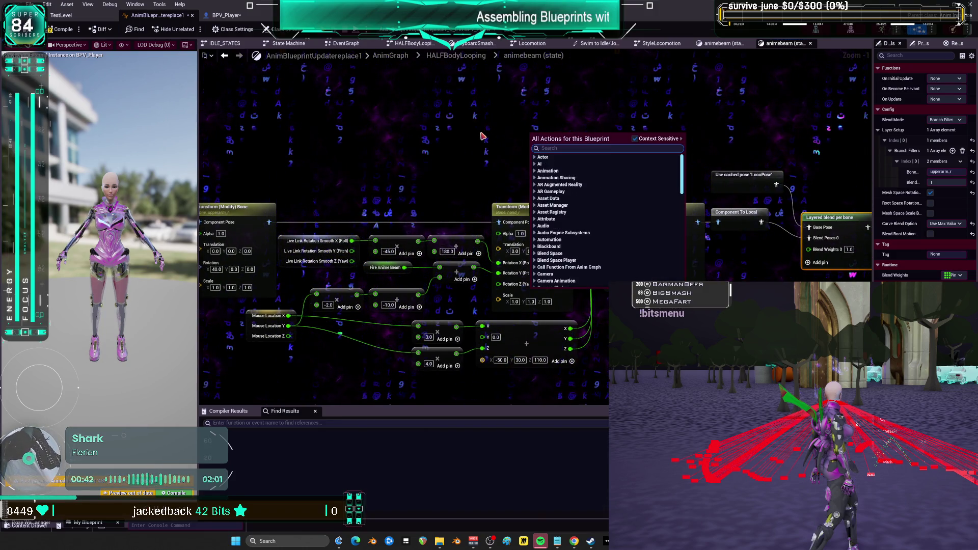
- Add a Property Access node to the animebeam graph and move it into place
type("access")
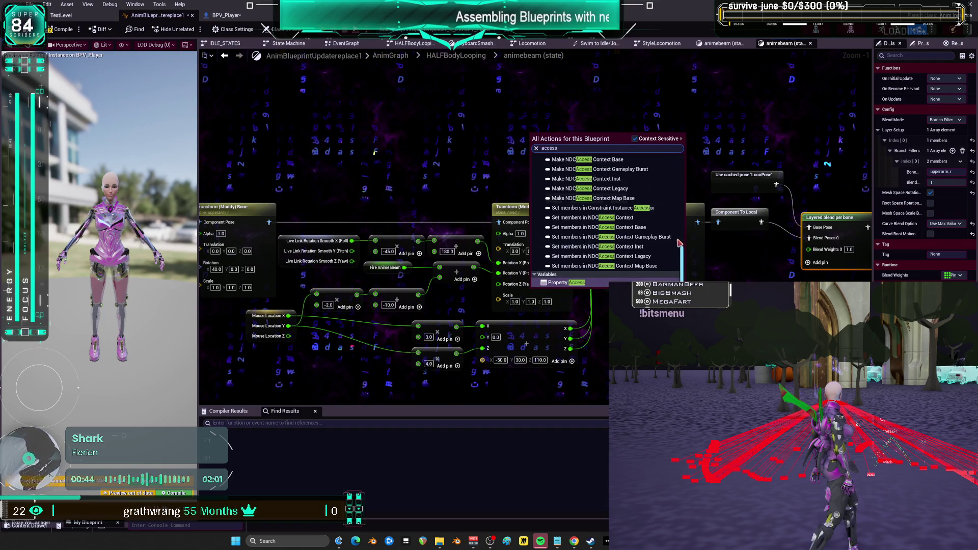
left_click(566, 282)
mouse_move(568, 139)
left_mouse_down()
mouse_move(535, 216)
mouse_move(515, 91)
left_mouse_up()
- Bind the Property Access node to Bewm BP's Lookat Location Trace variable
scroll(536, 216, "up", 1)
left_click(493, 89)
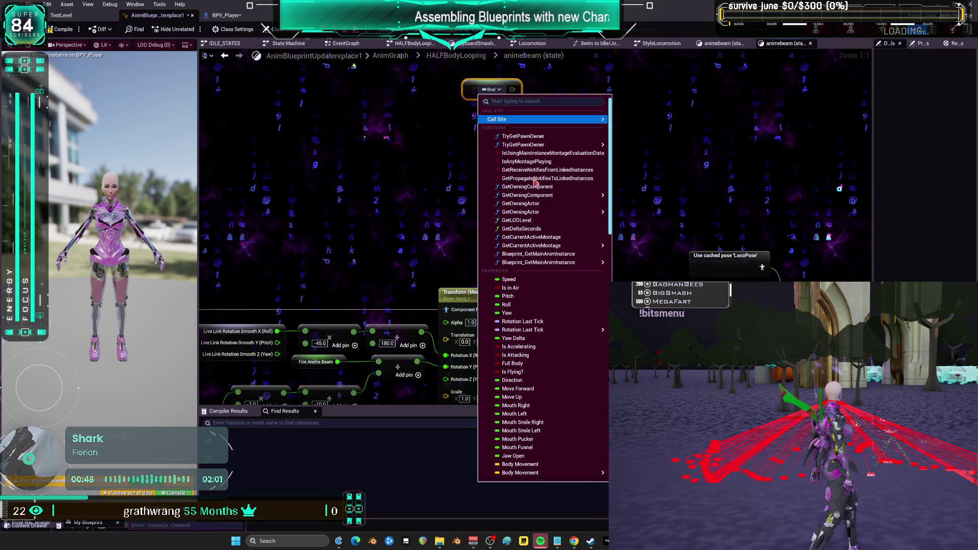
scroll(571, 326, "down", 10)
scroll(577, 338, "down", 6)
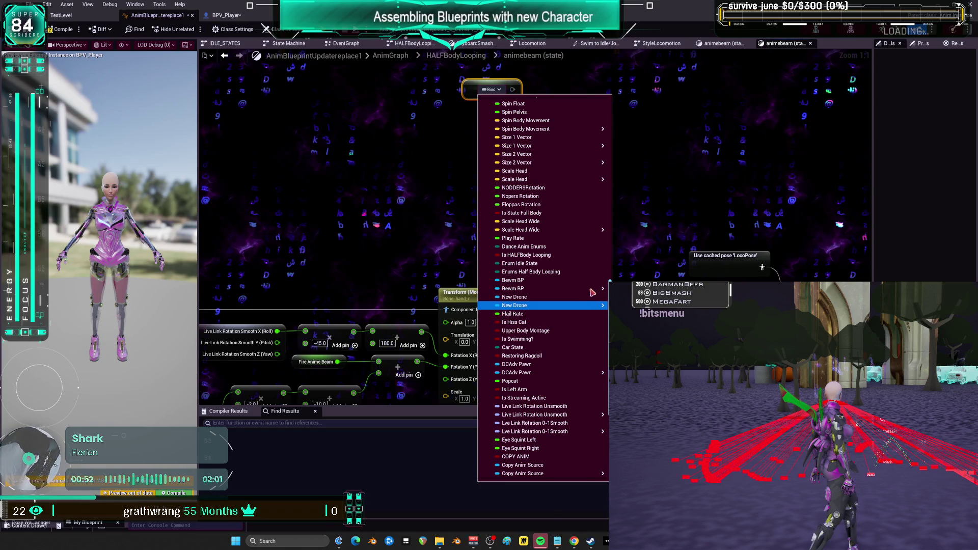
mouse_move(594, 292)
scroll(652, 243, "down", 3)
scroll(662, 248, "down", 5)
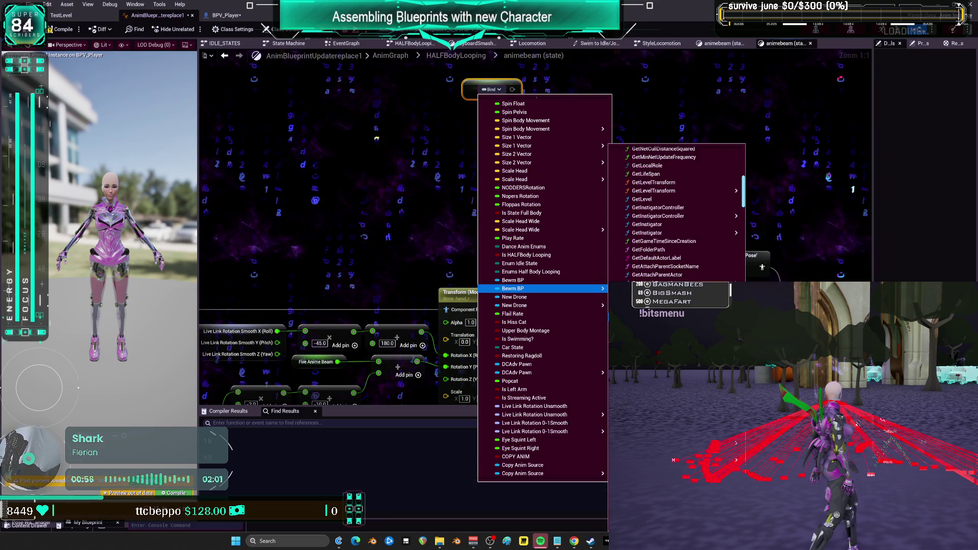
scroll(678, 214, "down", 3)
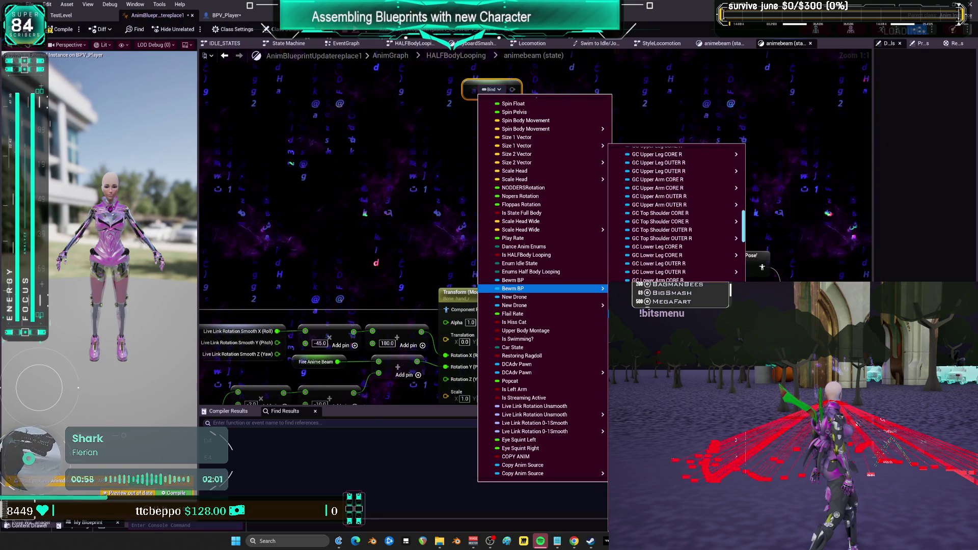
scroll(663, 253, "down", 3)
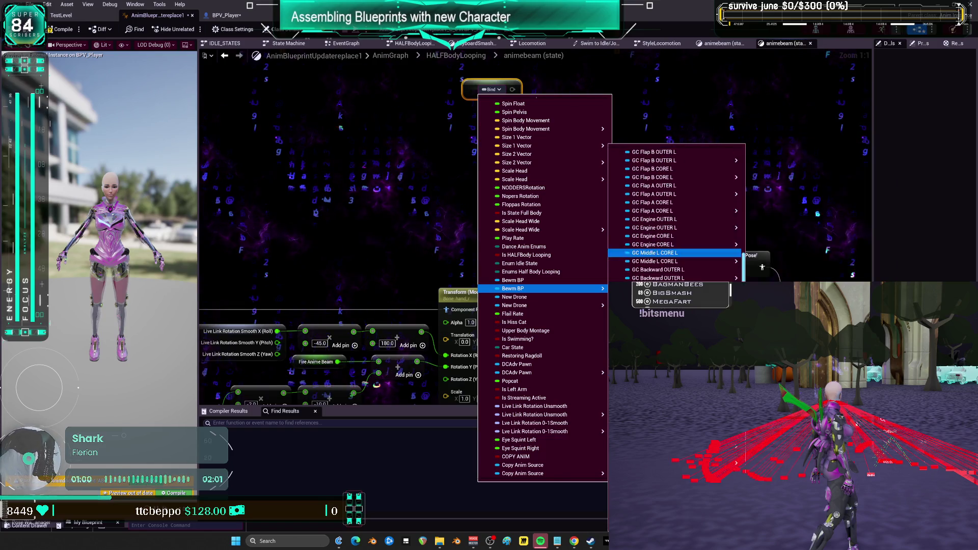
scroll(678, 214, "down", 5)
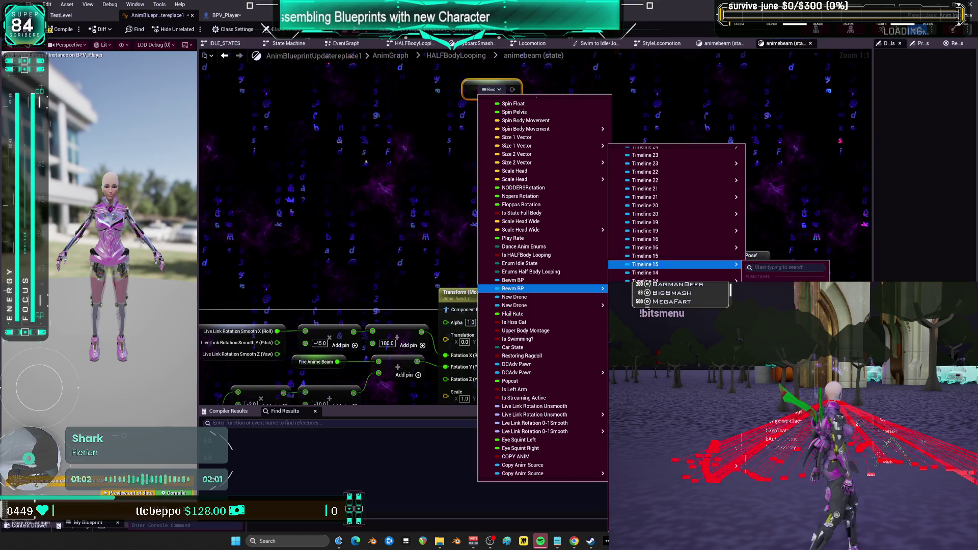
scroll(678, 214, "down", 5)
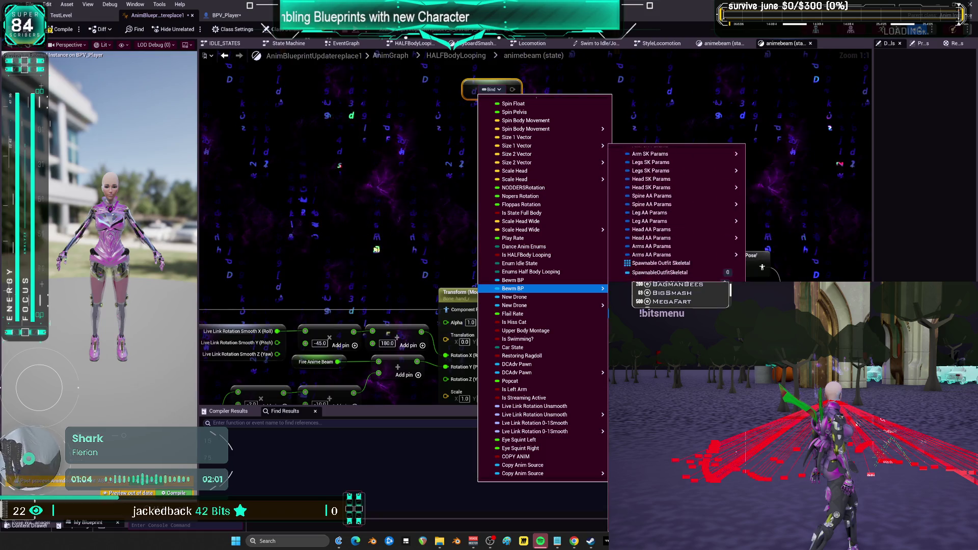
scroll(678, 214, "down", 5)
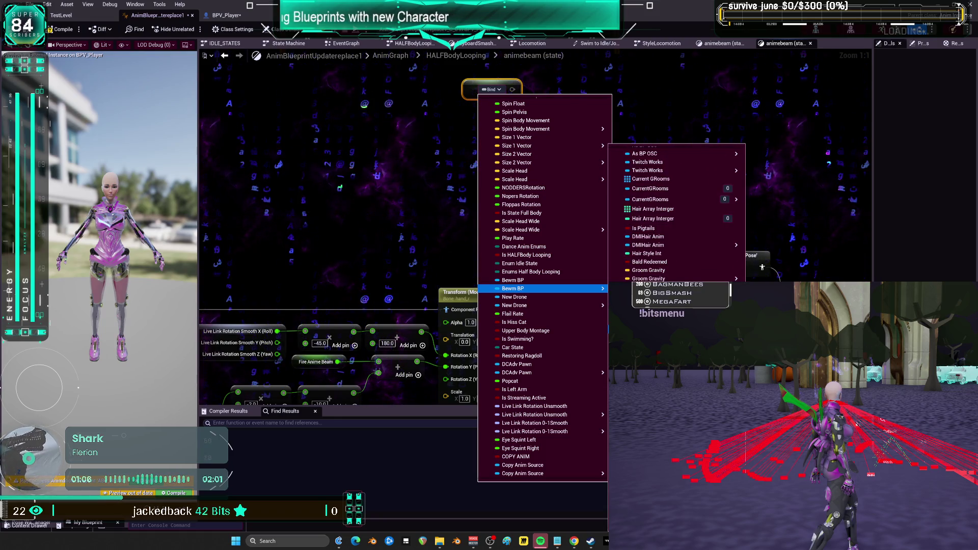
scroll(678, 278, "down", 5)
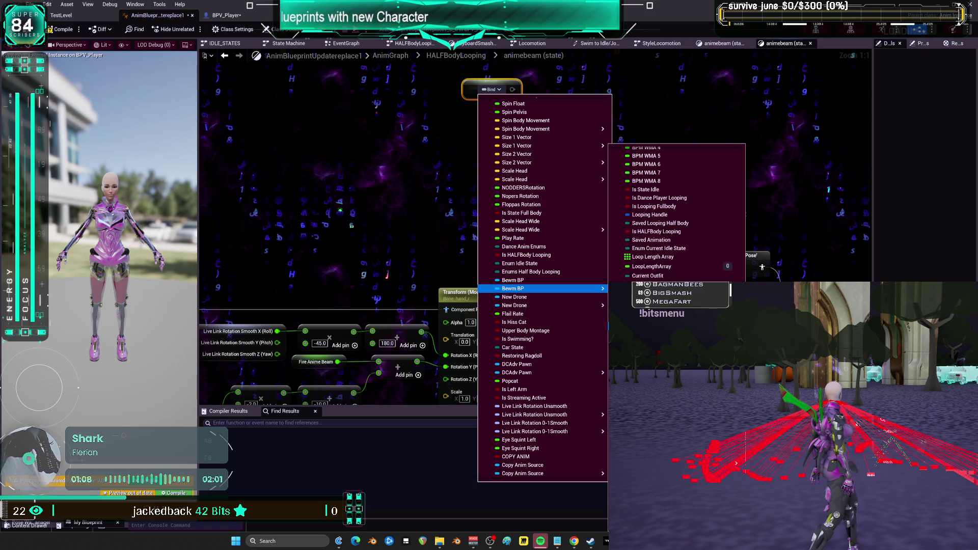
scroll(678, 214, "down", 5)
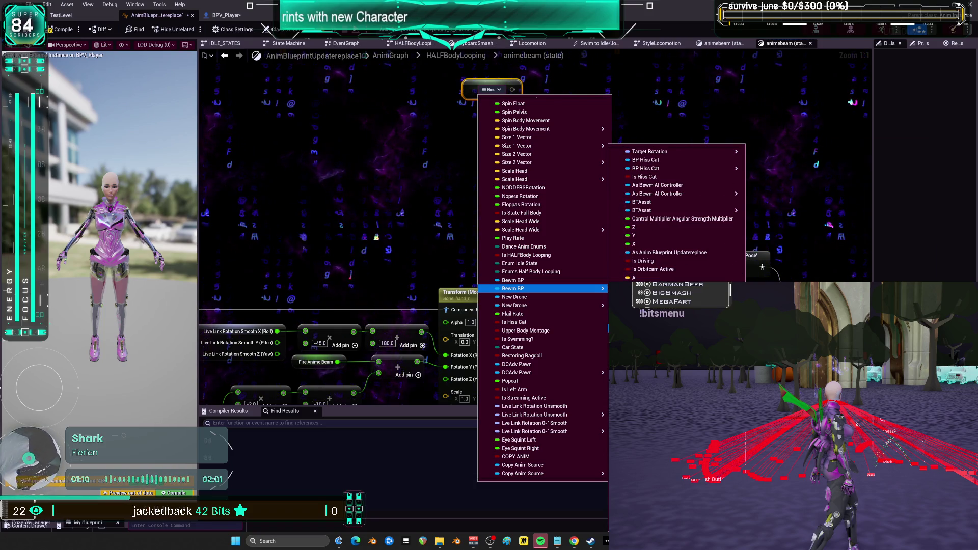
scroll(678, 214, "down", 4)
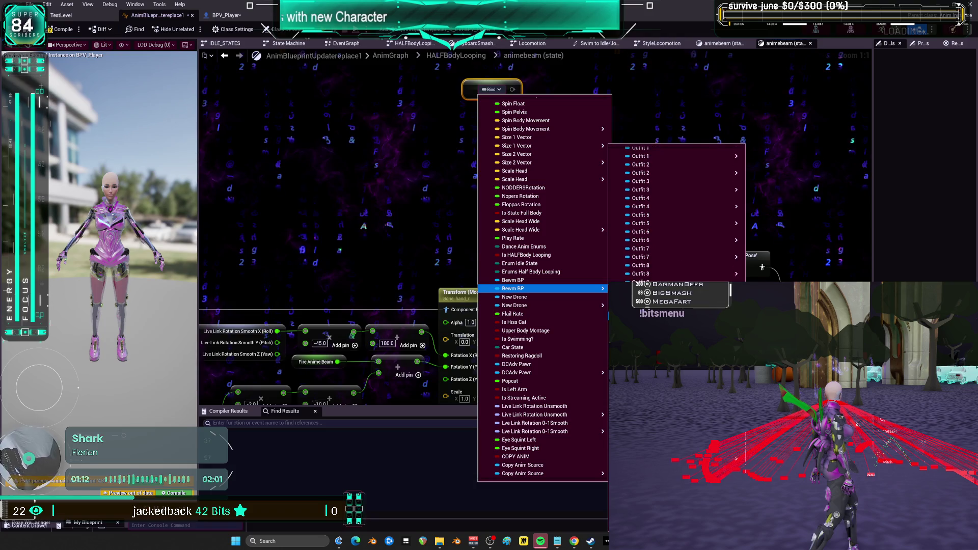
scroll(678, 214, "down", 5)
scroll(678, 214, "up", 10)
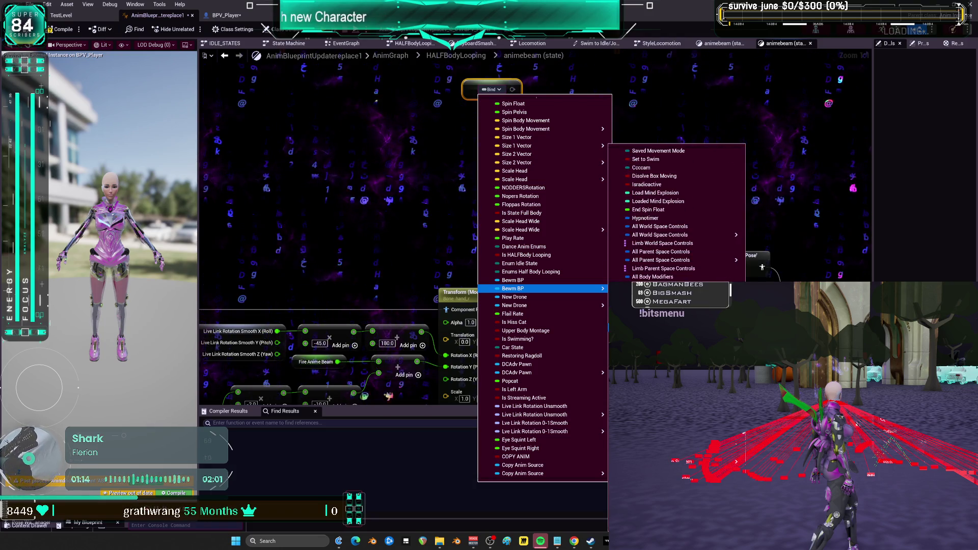
scroll(678, 214, "up", 10)
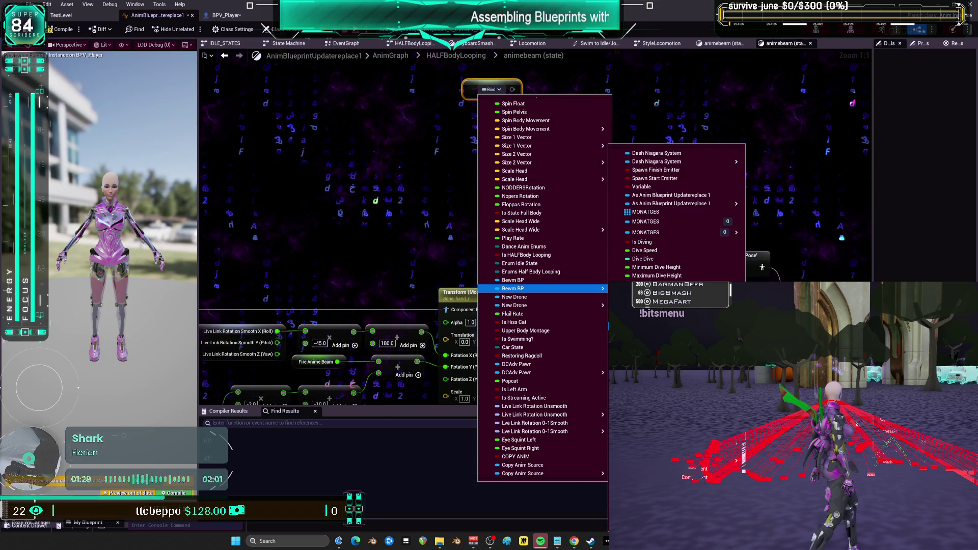
left_click(663, 296)
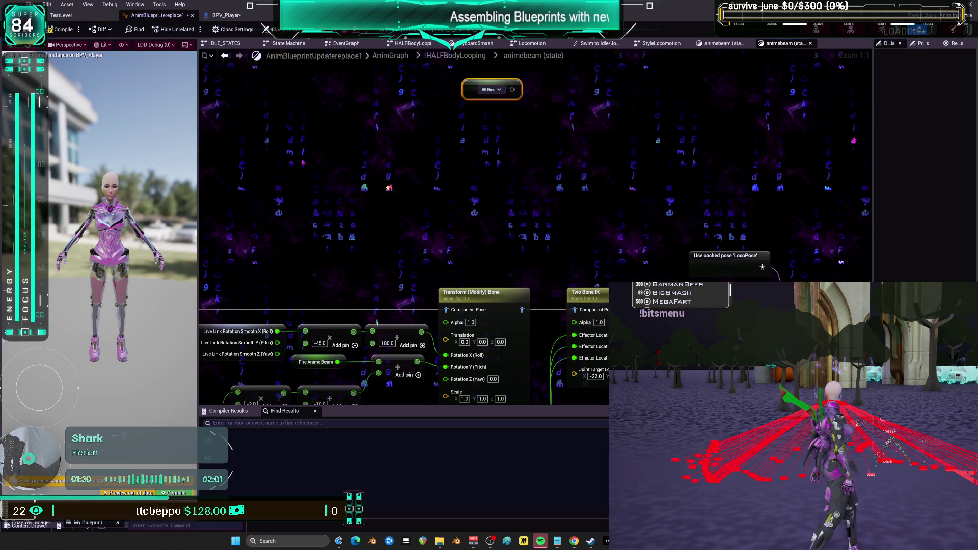
left_click_drag(465, 93, 465, 225)
left_click(227, 15)
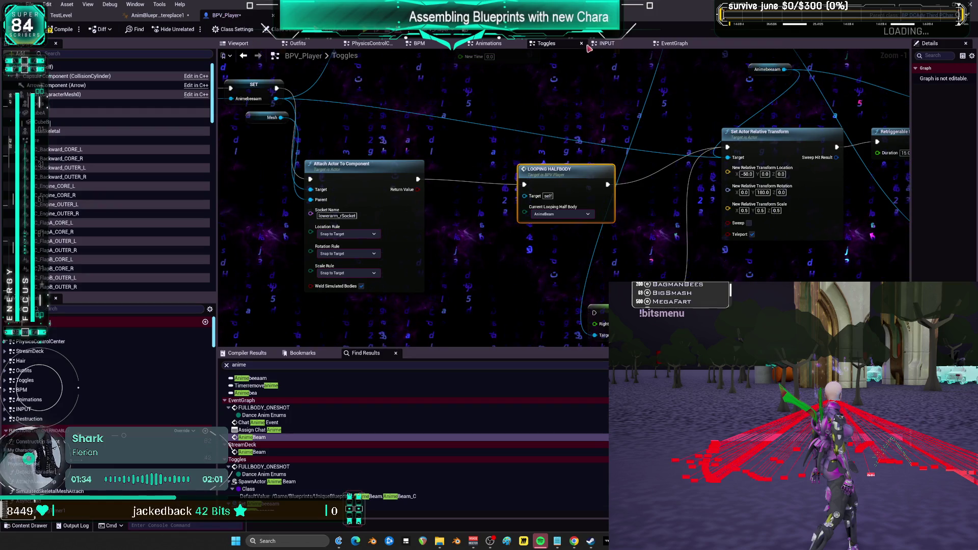
left_click(672, 43)
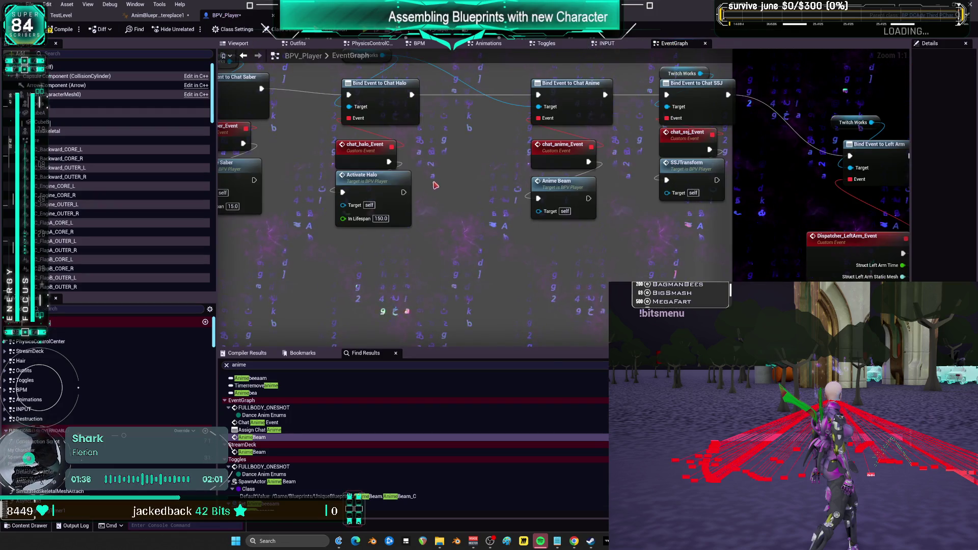
scroll(434, 187, "down", 6)
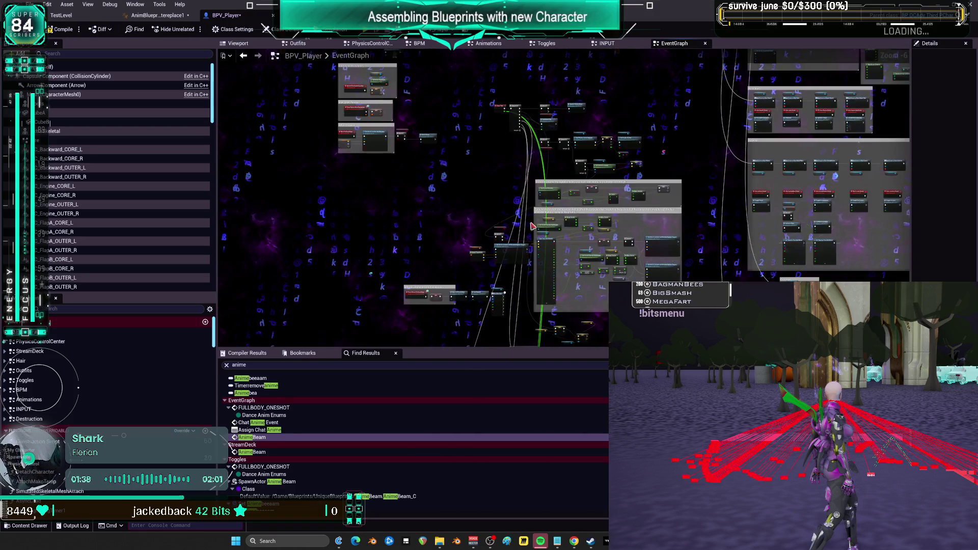
scroll(536, 219, "up", 7)
left_click_drag(667, 214, 502, 234)
left_click_drag(580, 186, 580, 186)
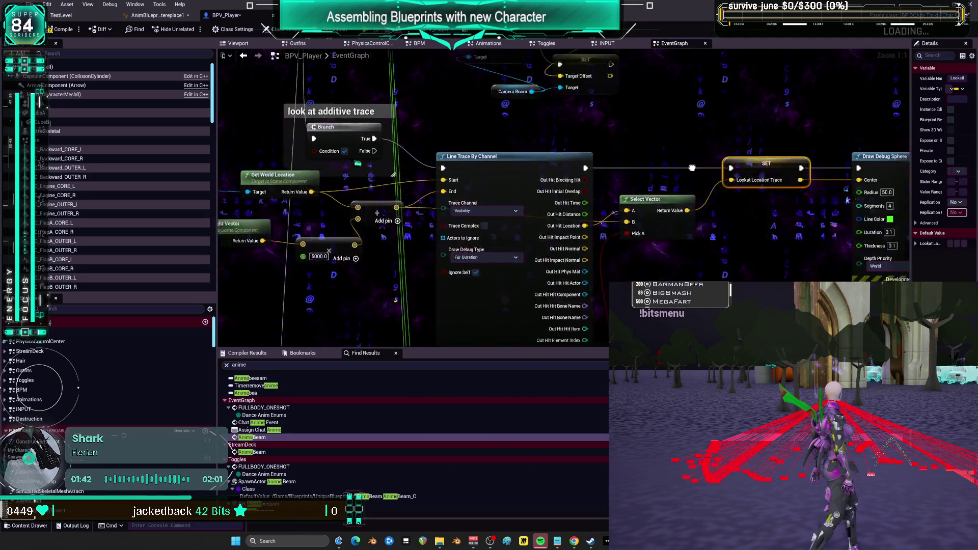
left_click(146, 17)
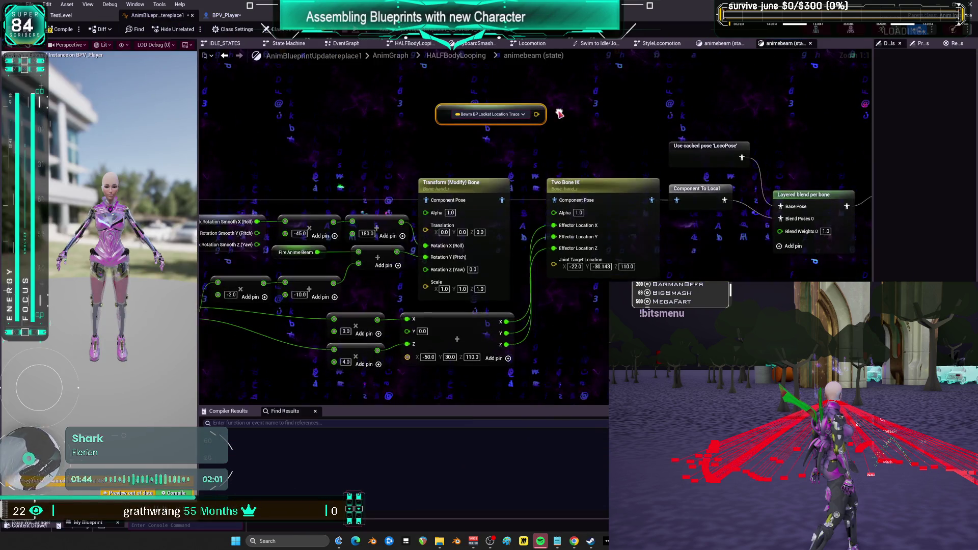
- Select the Two Bone IK node, copy it, and clear space above the existing nodes
left_click_drag(455, 135, 529, 134)
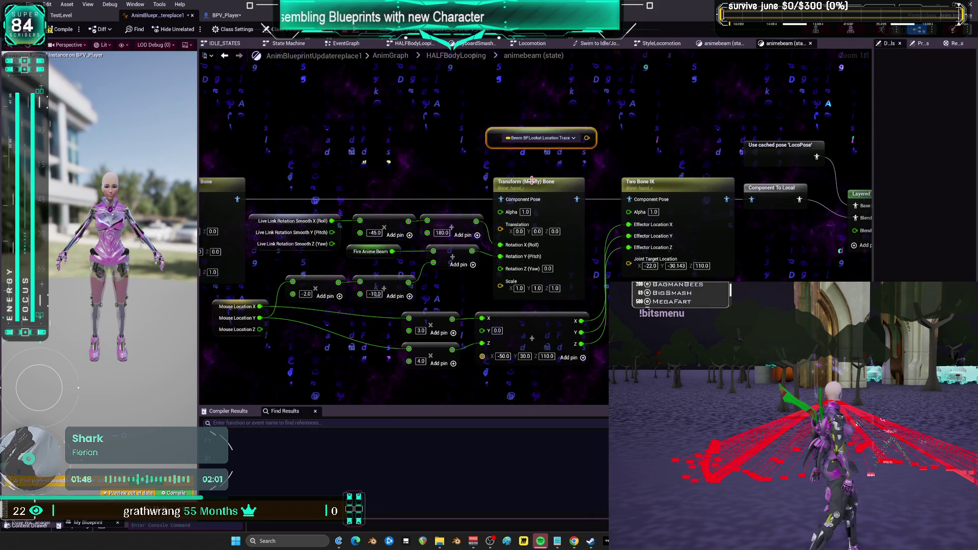
mouse_move(386, 183)
left_mouse_down()
mouse_move(542, 174)
mouse_move(421, 164)
left_mouse_up()
left_click_drag(740, 147, 576, 137)
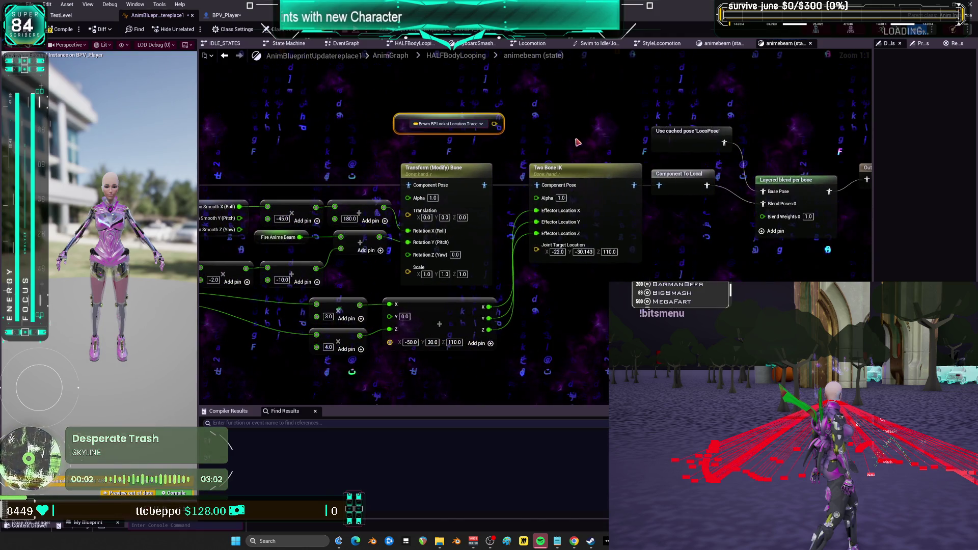
left_click(595, 174)
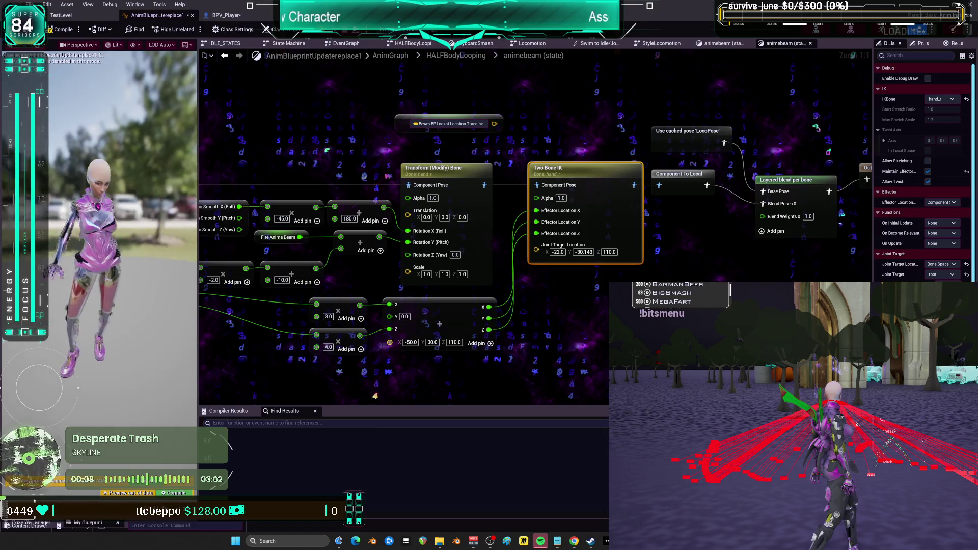
left_click_drag(662, 183, 894, 170)
left_click_drag(774, 205, 626, 217)
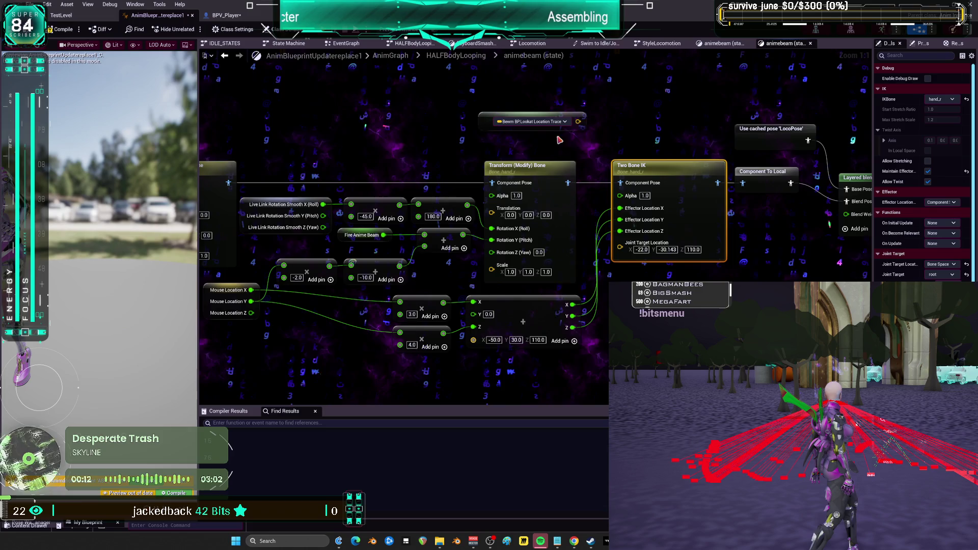
left_click_drag(447, 144, 549, 149)
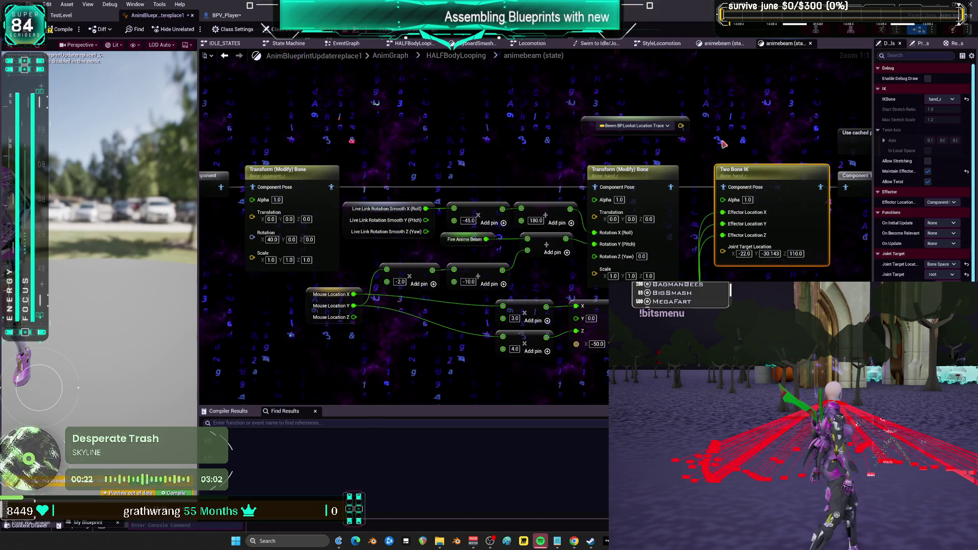
left_click_drag(830, 223, 619, 229)
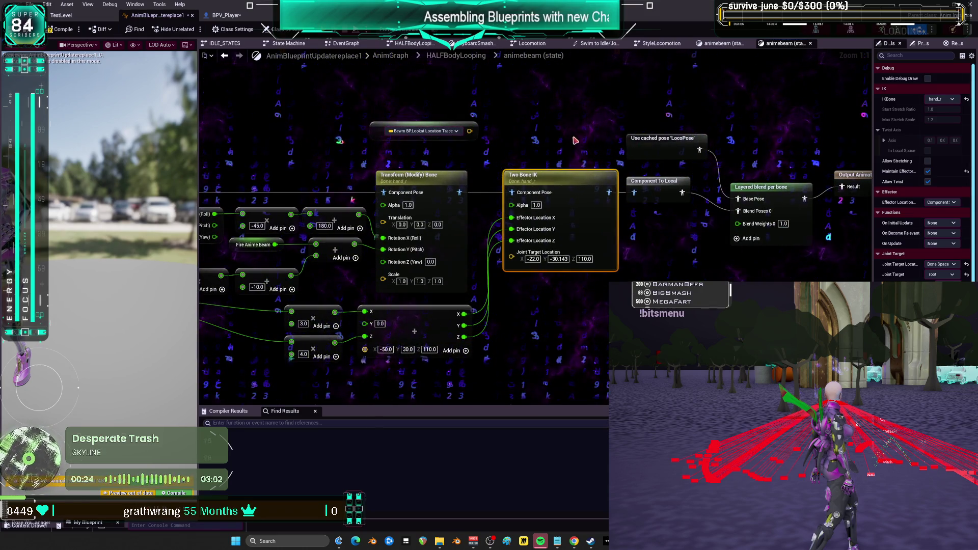
key("ctrl+c")
left_click_drag(560, 177, 548, 299)
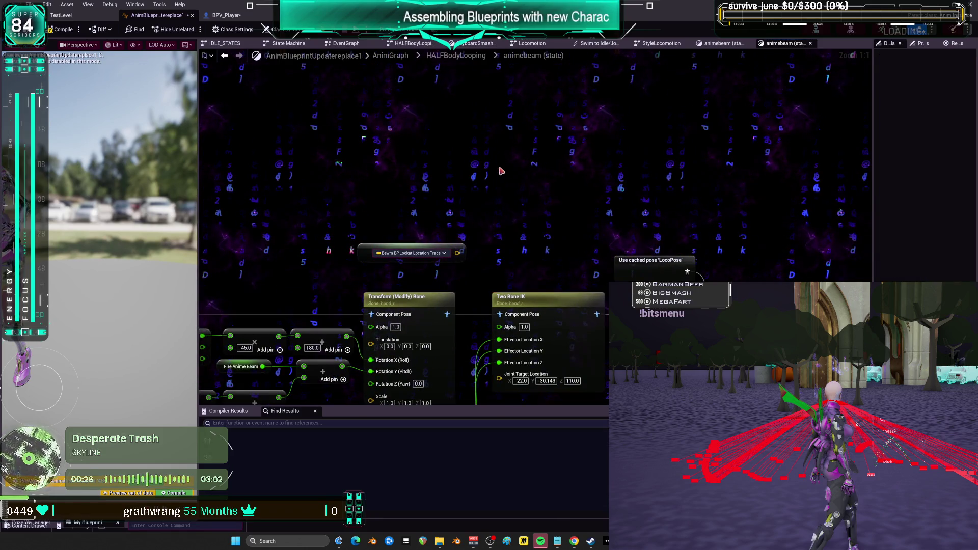
- Paste the Two Bone IK copy and move the Lookat Location Trace node beside it
key("ctrl+v")
left_click_drag(536, 156, 530, 150)
left_click_drag(403, 252, 389, 100)
- Add a Look At node next to the copied Two Bone IK
right_click(405, 164)
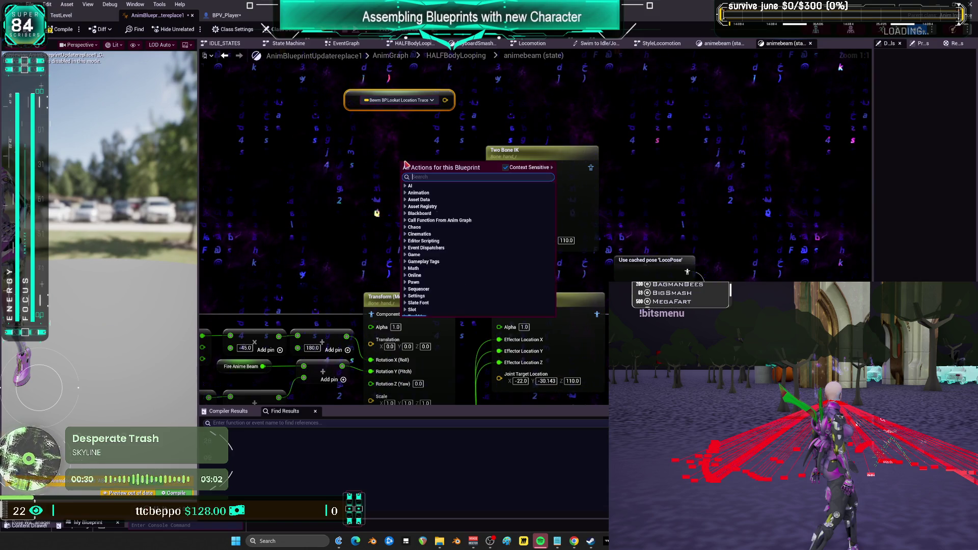
type("look")
key("Return")
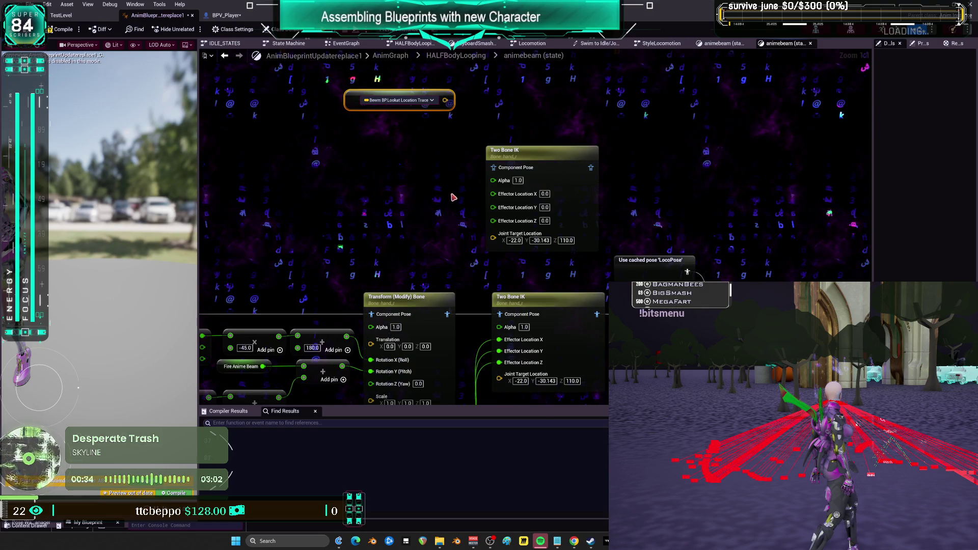
left_click_drag(414, 167, 383, 161)
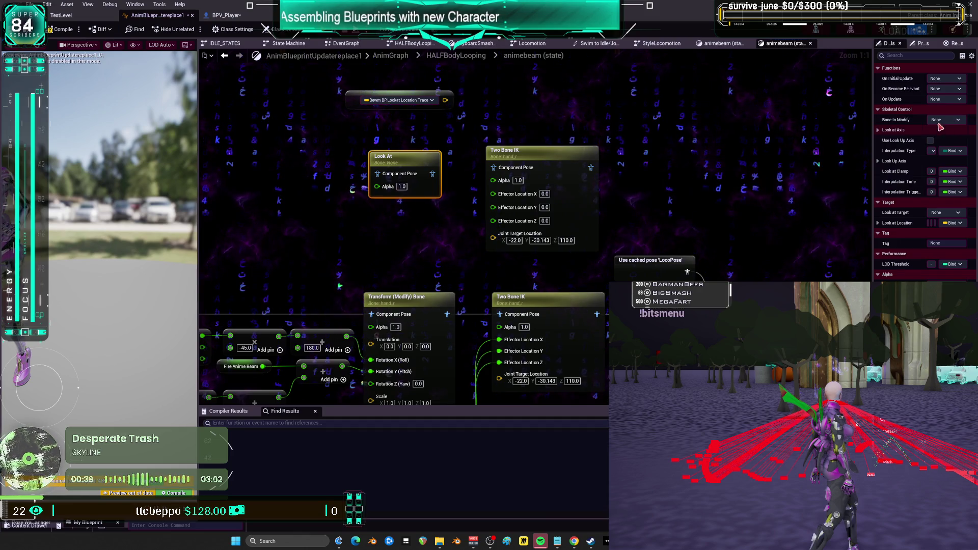
- Expose Look At Location as a pin, wire Lookat Location Trace into it, and feed Two Bone IK into Look At
left_click_drag(872, 154, 732, 154)
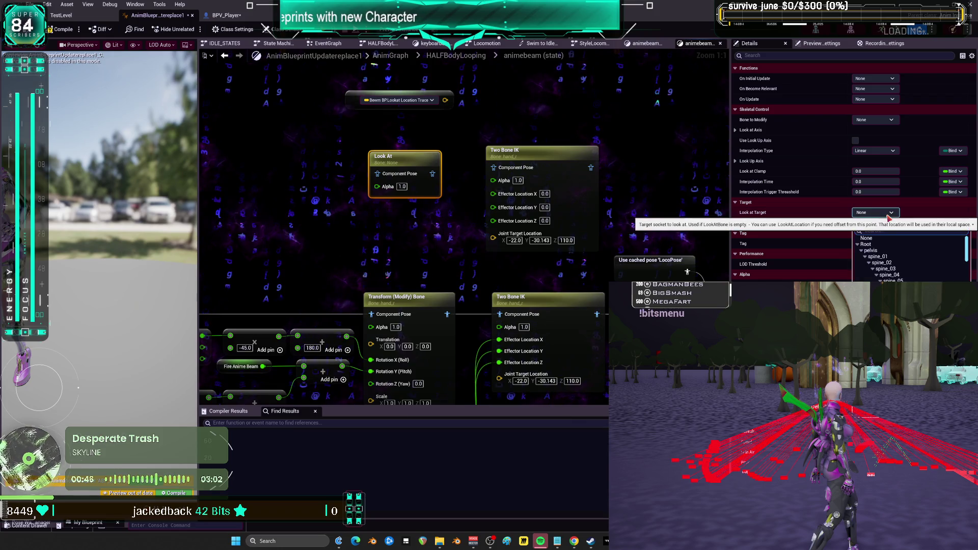
left_click(952, 222)
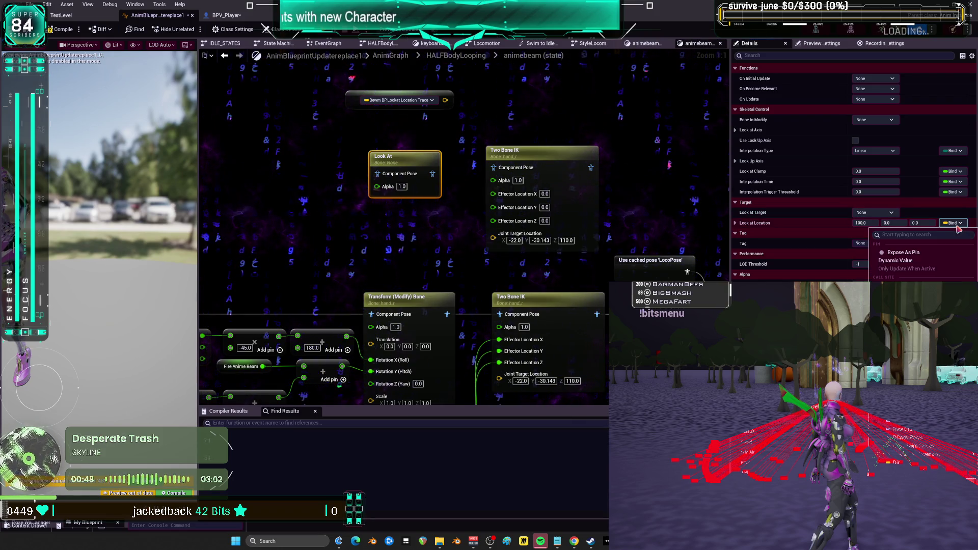
left_click(676, 207)
left_click_drag(445, 102, 377, 203)
mouse_move(413, 161)
left_mouse_down()
mouse_move(586, 105)
mouse_move(672, 93)
left_mouse_up()
left_click_drag(296, 147, 582, 111)
mouse_move(502, 221)
left_mouse_down()
mouse_move(509, 227)
mouse_move(545, 159)
left_mouse_up()
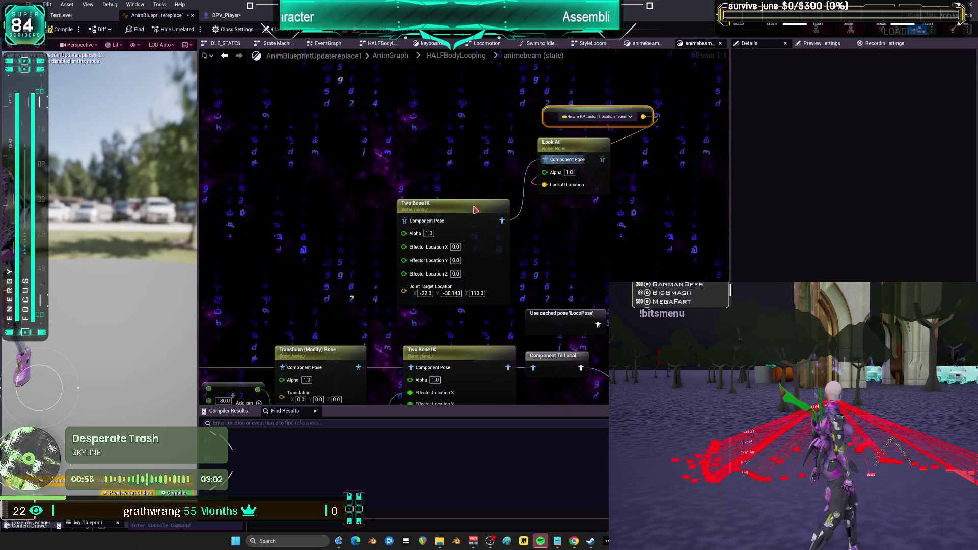
left_click_drag(475, 213, 488, 154)
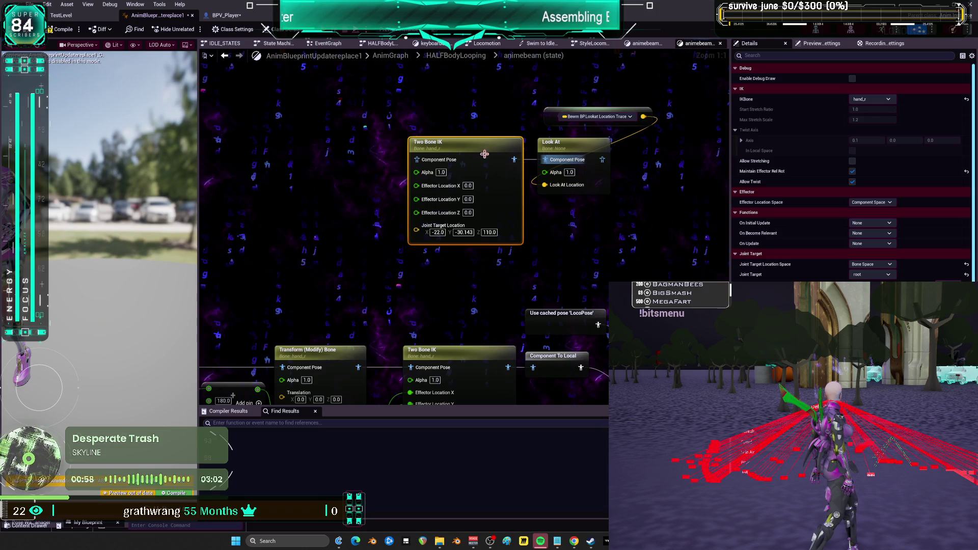
- Recombine the Effector Location X/Y/Z pins into a single vector pin
right_click(438, 186)
left_click(461, 218)
right_click(459, 207)
key("Escape")
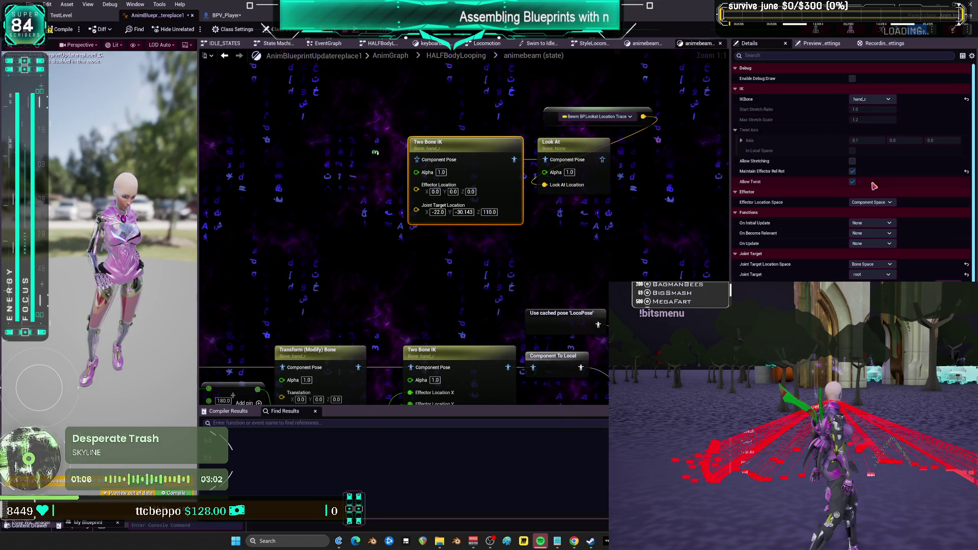
- Turn on IK debug drawing and briefly preview the BPV_Player debug instance
left_click(853, 78)
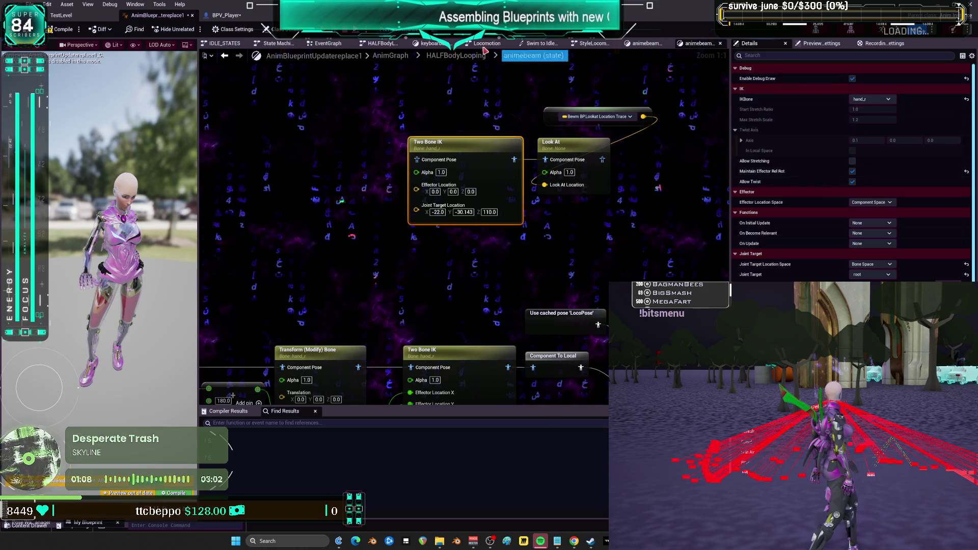
left_click(400, 29)
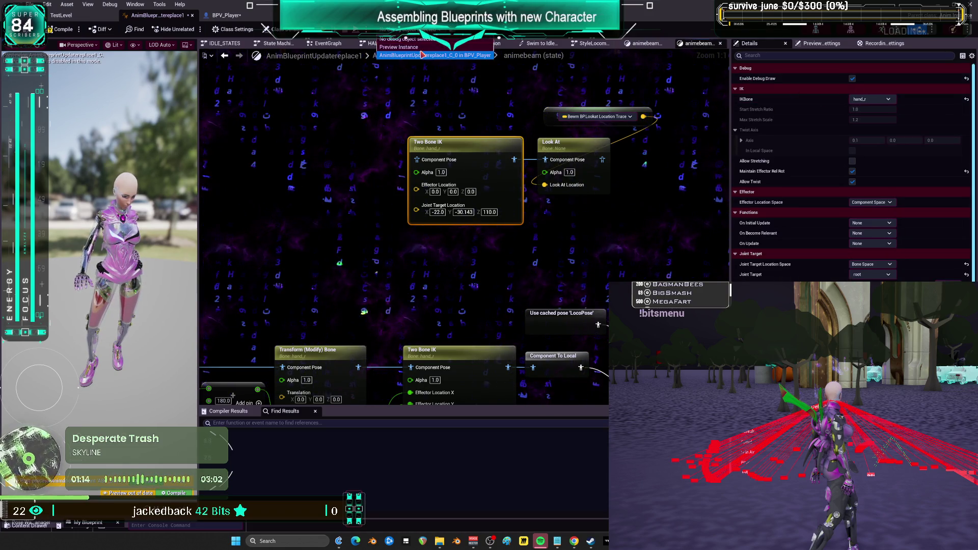
left_click(422, 54)
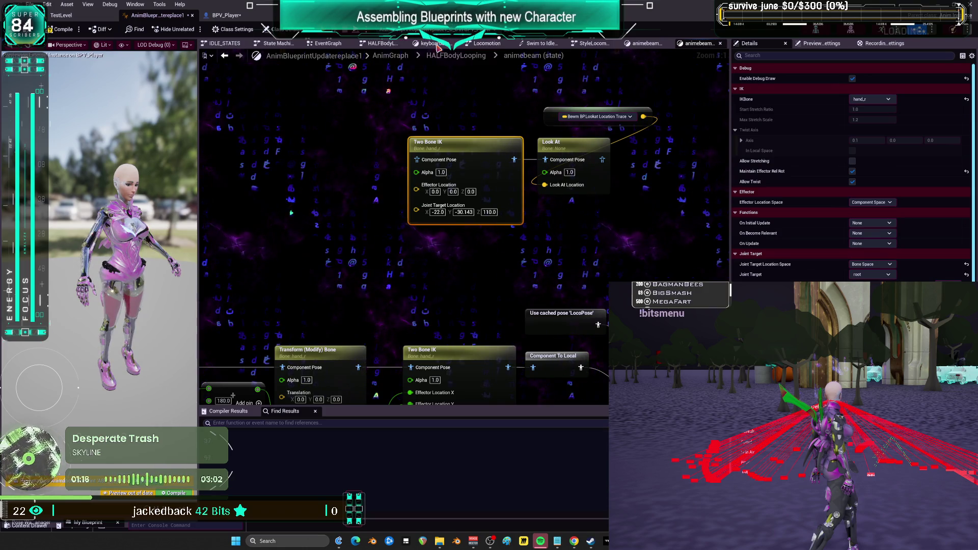
left_click(437, 47)
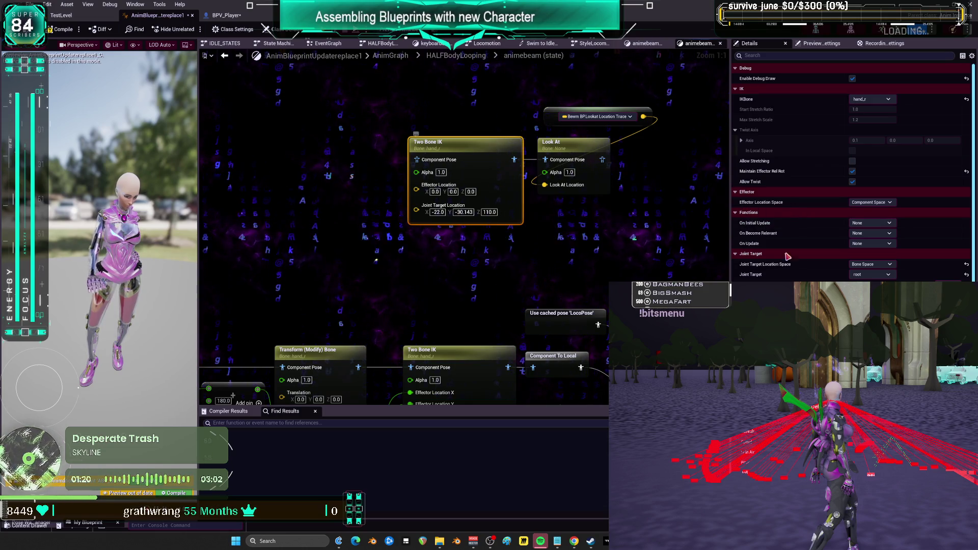
- Set effector space to World Space wired from Lookat Location Trace, and joint target to Component Space
left_click(872, 264)
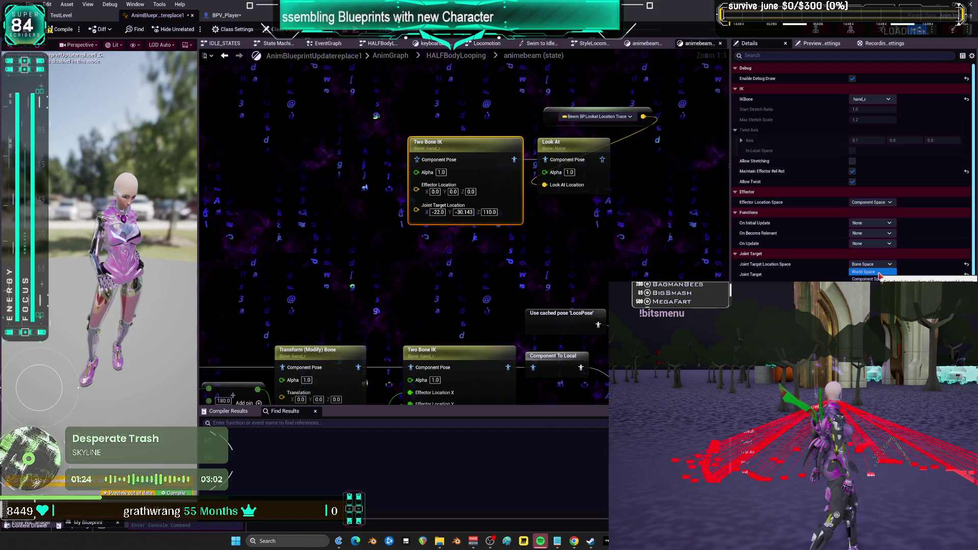
key("Escape")
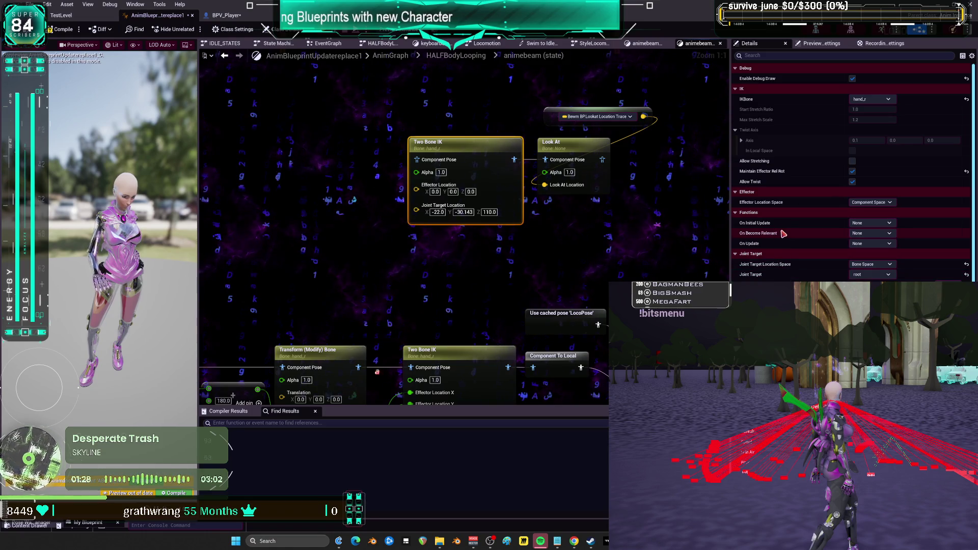
left_click(872, 202)
left_click(866, 214)
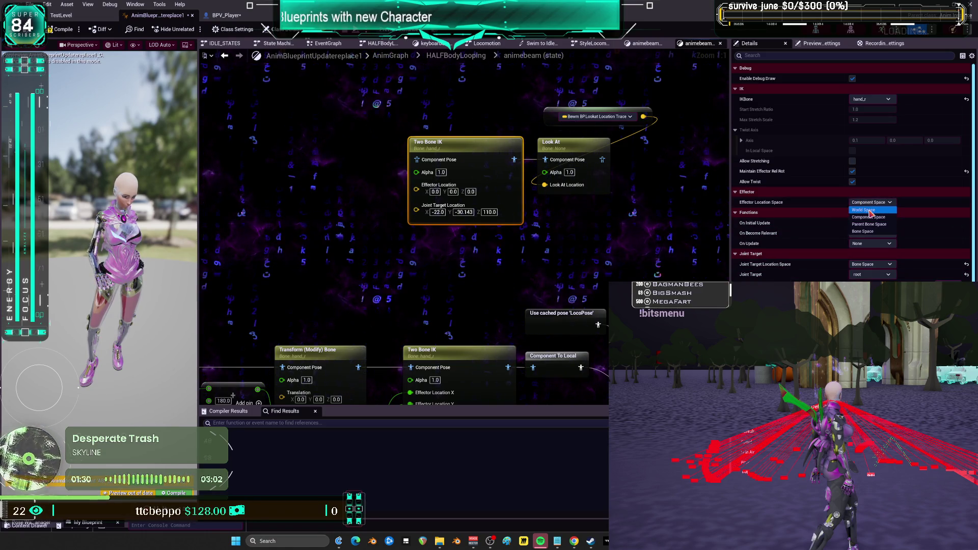
left_click_drag(644, 116, 416, 185)
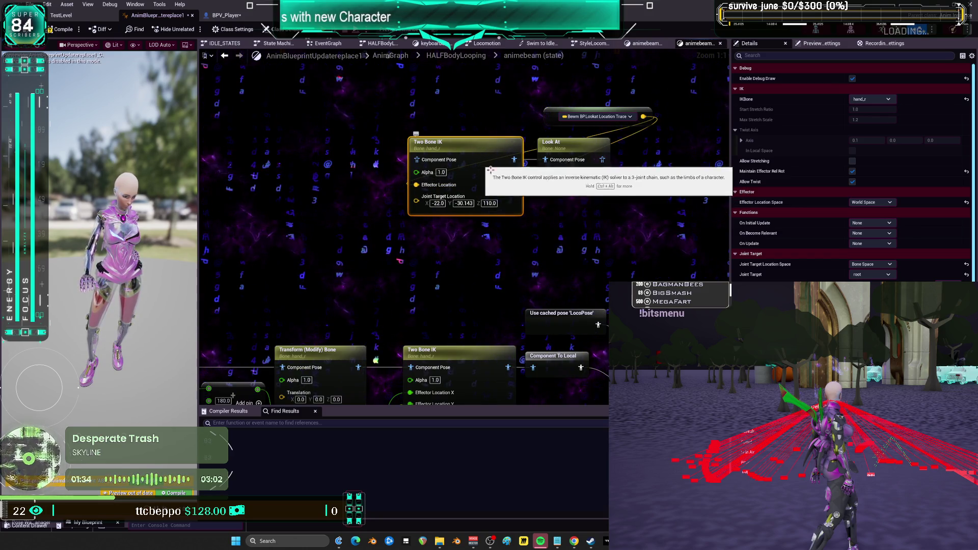
left_click(872, 264)
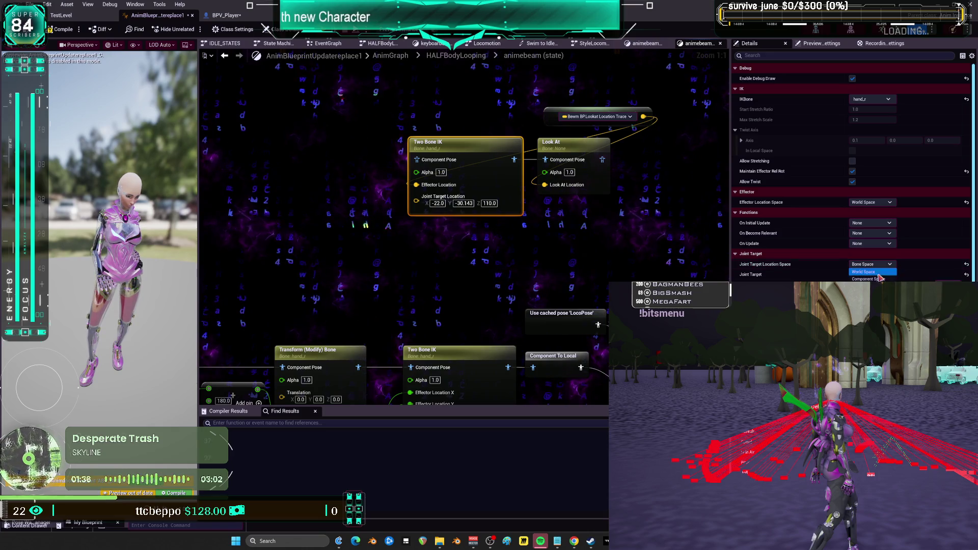
left_click(882, 280)
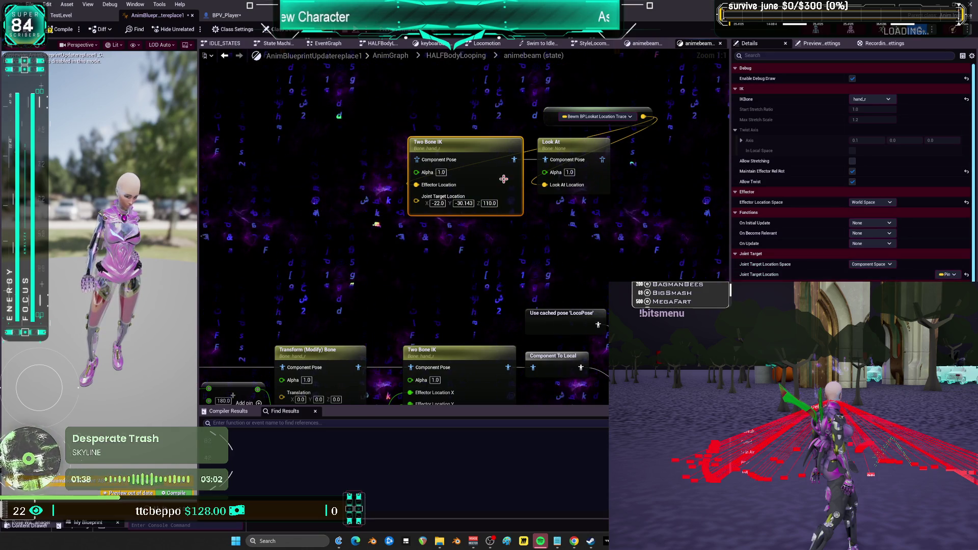
scroll(551, 250, "down", 2)
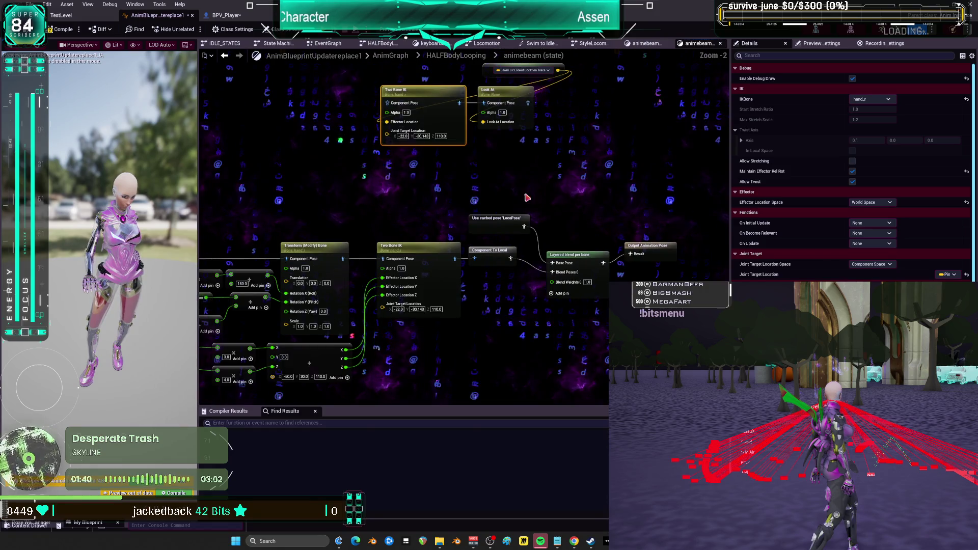
- Spread out the IK and blend nodes and wire Look At's output into Component To Local
mouse_move(602, 108)
left_mouse_down()
mouse_move(398, 170)
mouse_move(406, 180)
left_mouse_up()
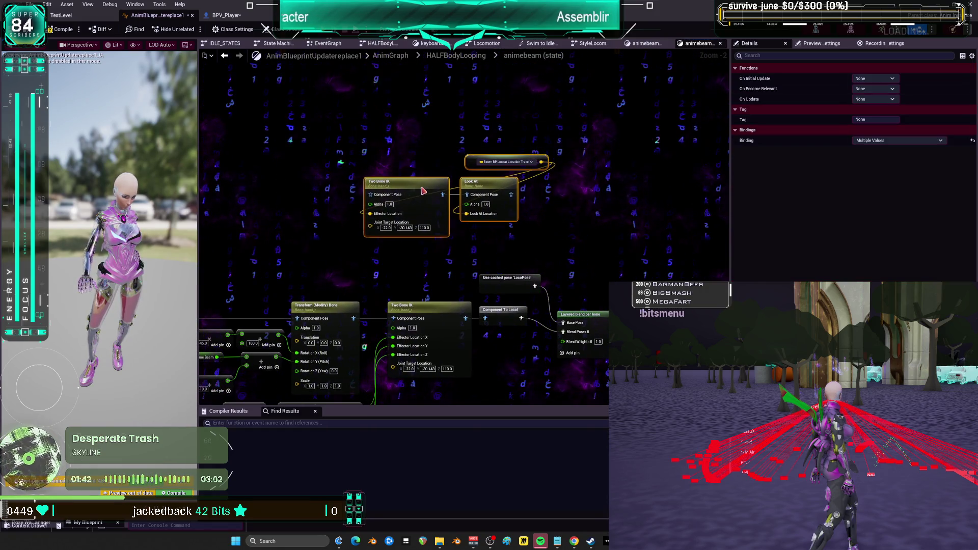
mouse_move(427, 272)
left_mouse_down()
mouse_move(411, 215)
mouse_move(678, 306)
left_mouse_up()
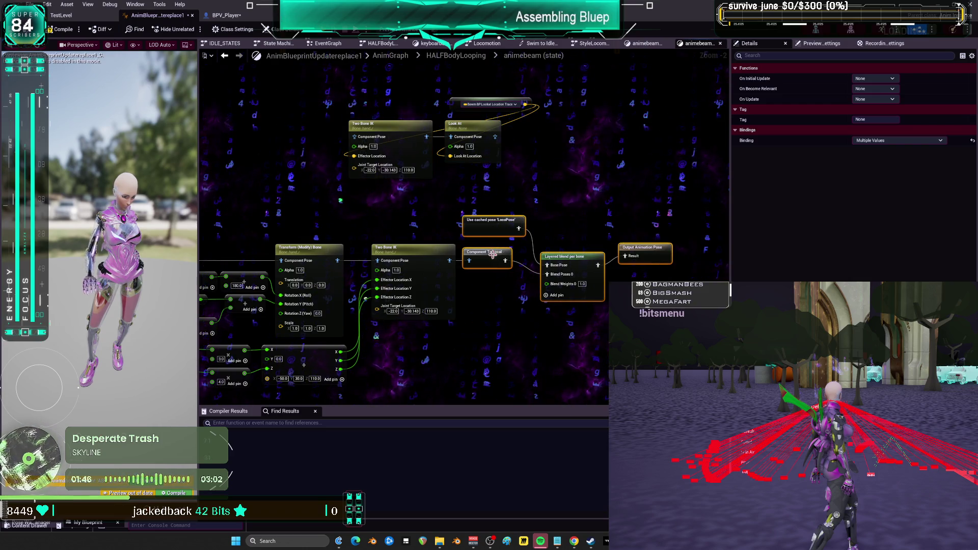
left_click_drag(479, 225, 570, 225)
mouse_move(496, 137)
left_mouse_down()
mouse_move(561, 260)
mouse_move(471, 260)
left_mouse_up()
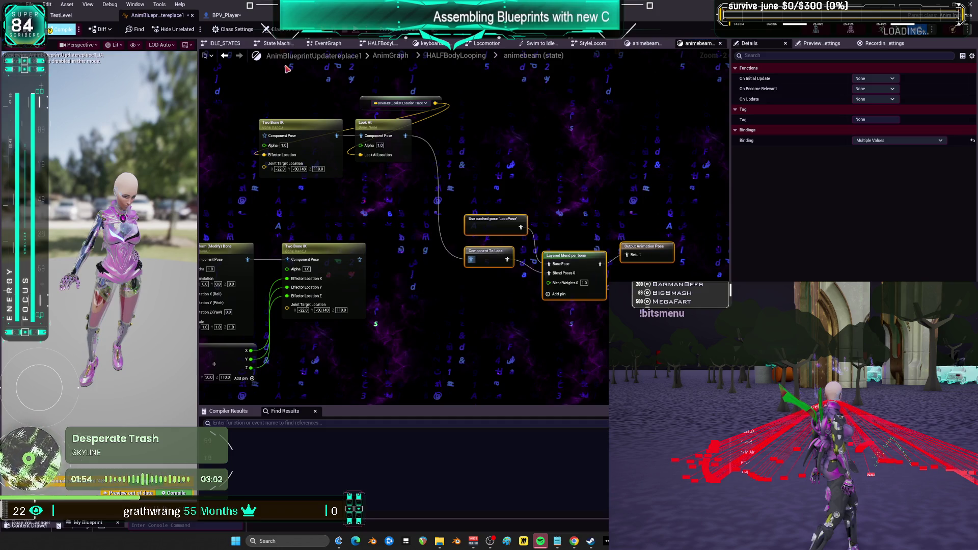
- Play-test the beam aiming in editor from BPV_Player, then return to the animebeam graph
left_click(239, 17)
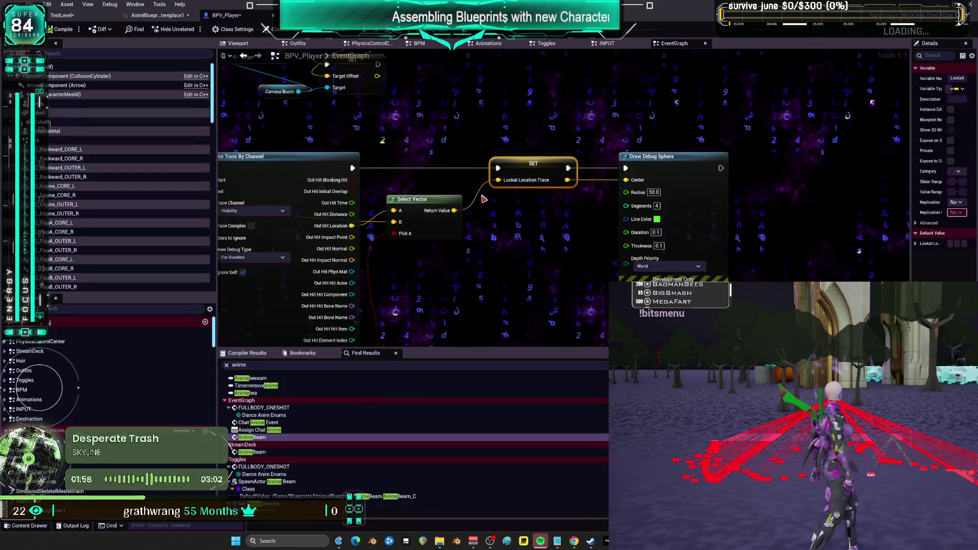
scroll(479, 176, "down", 2)
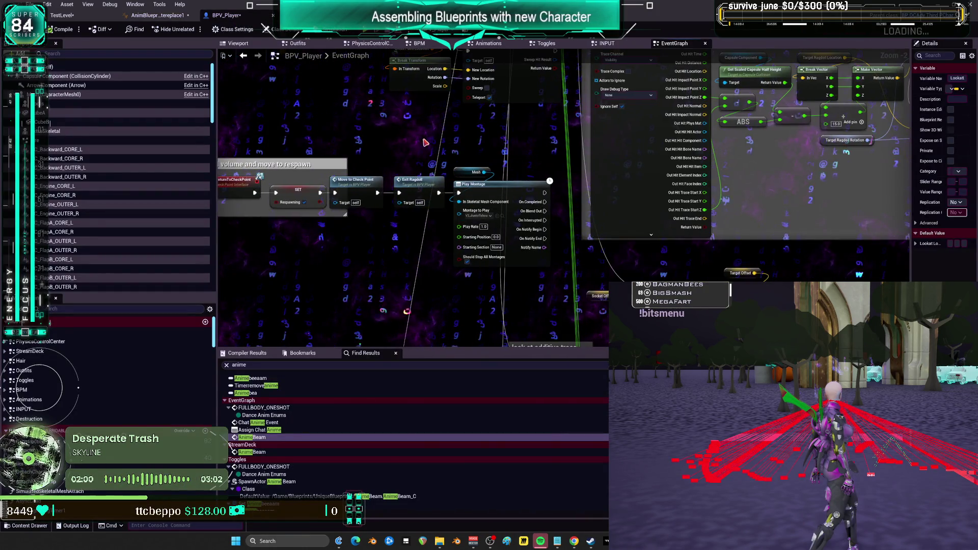
left_click_drag(498, 229, 608, 222)
key("alt+p")
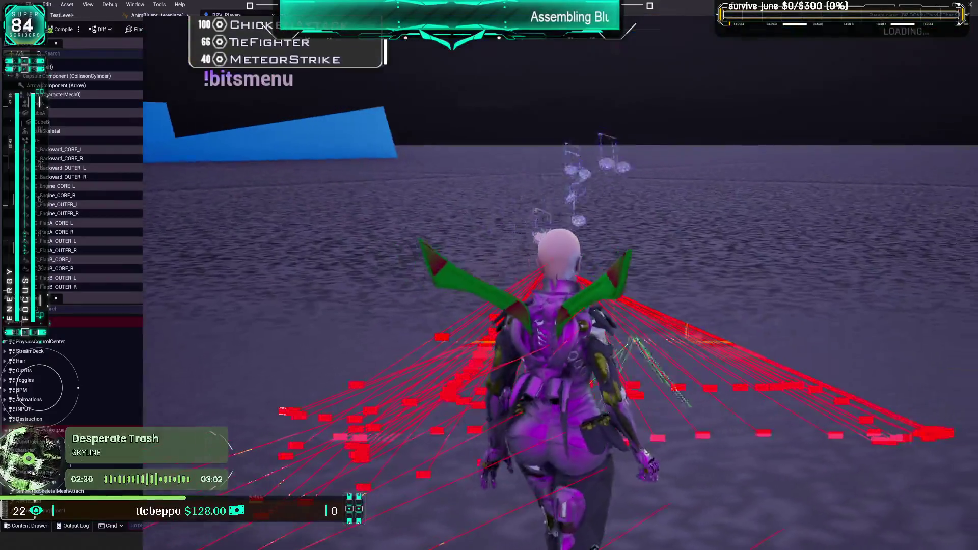
key("Escape")
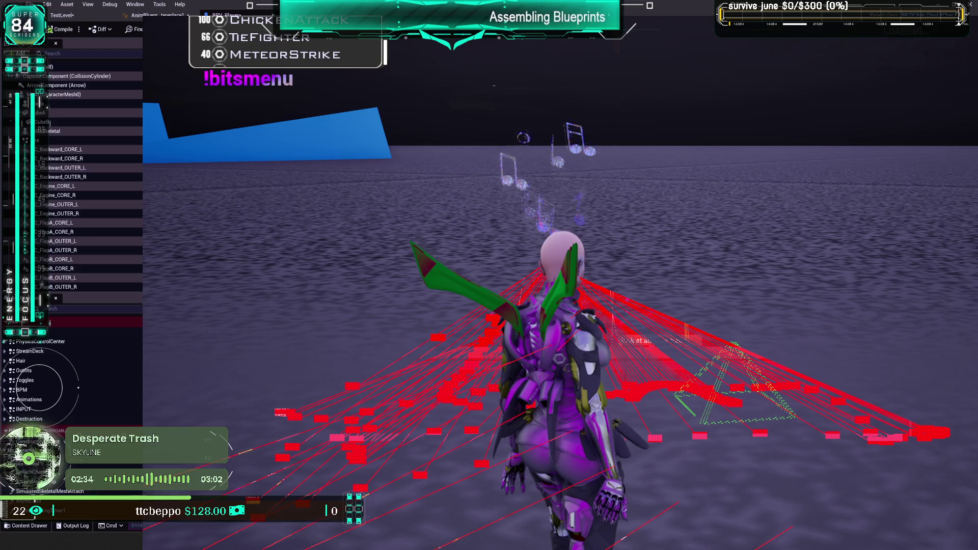
key("Escape")
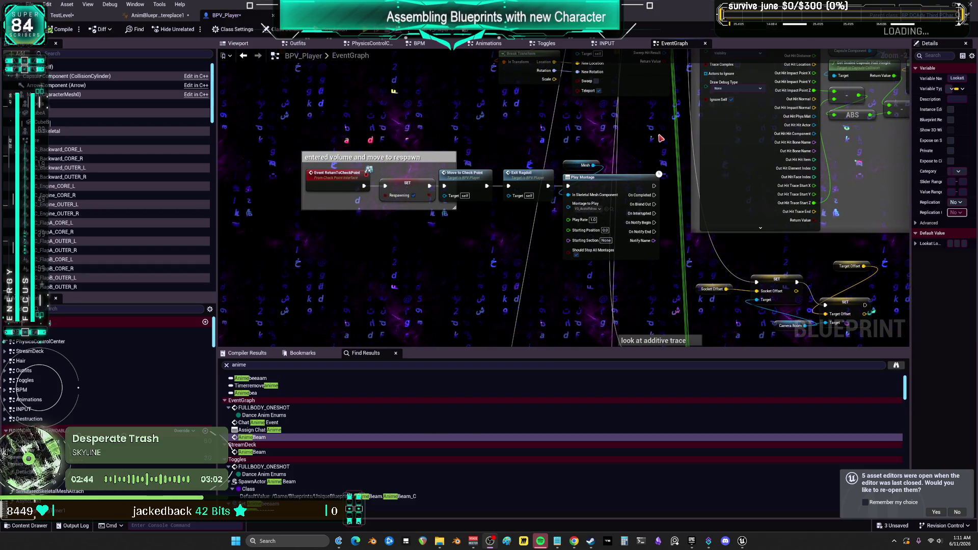
left_click(156, 16)
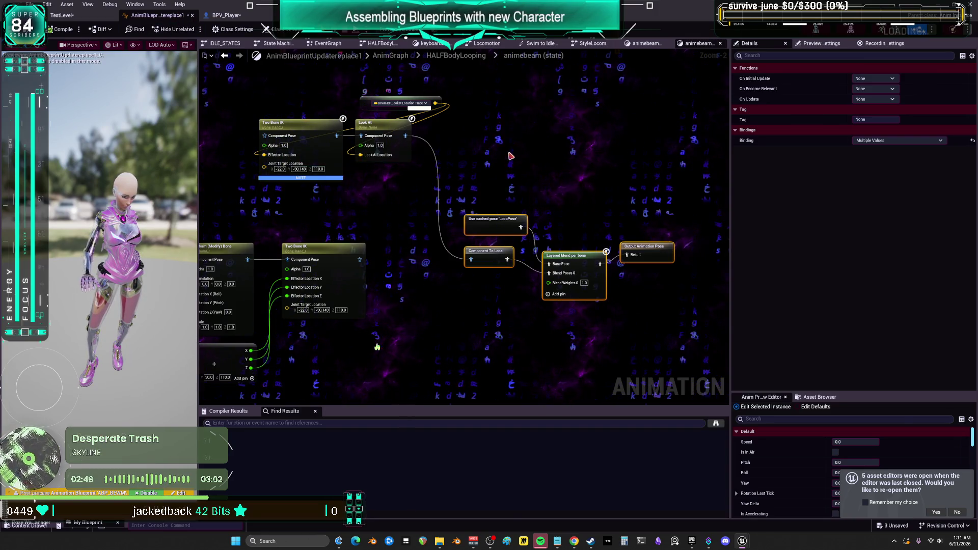
- Move the Lookat Location Trace node near Two Bone IK and select the Two Bone IK node
scroll(511, 156, "up", 2)
left_click_drag(521, 129, 293, 98)
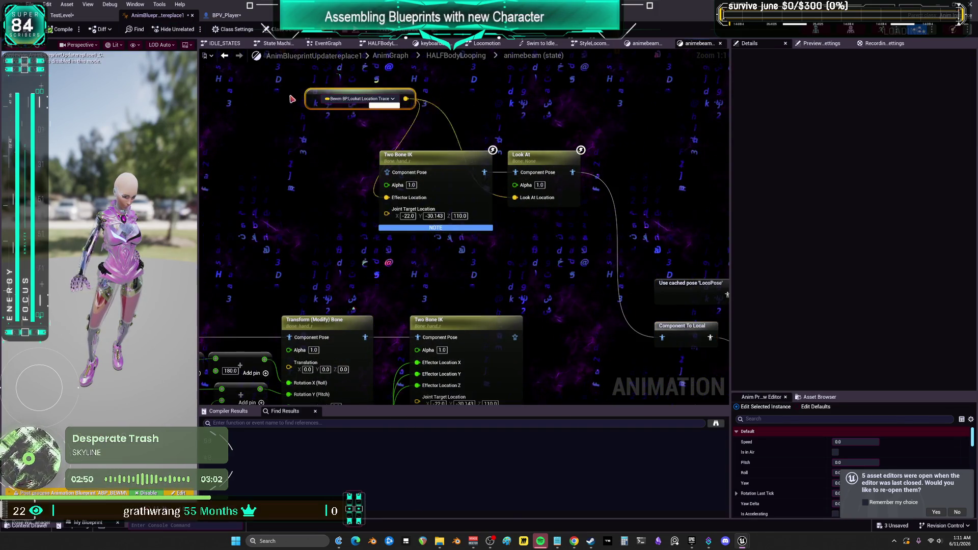
left_click_drag(407, 118, 489, 135)
left_click(442, 233)
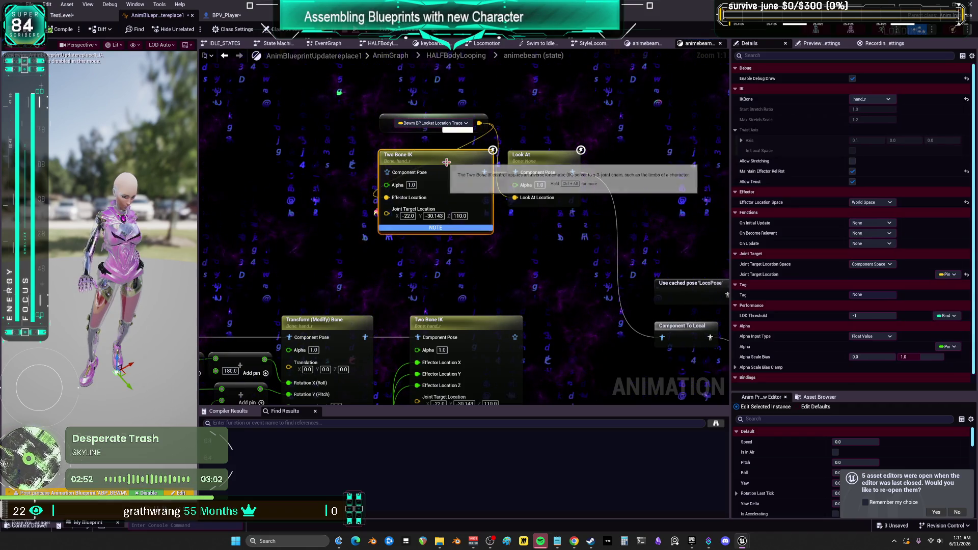
- Reposition fingerguns1 and select it with the Local To Component and Transform nodes
scroll(441, 233, "down", 2)
left_click_drag(356, 229, 663, 168)
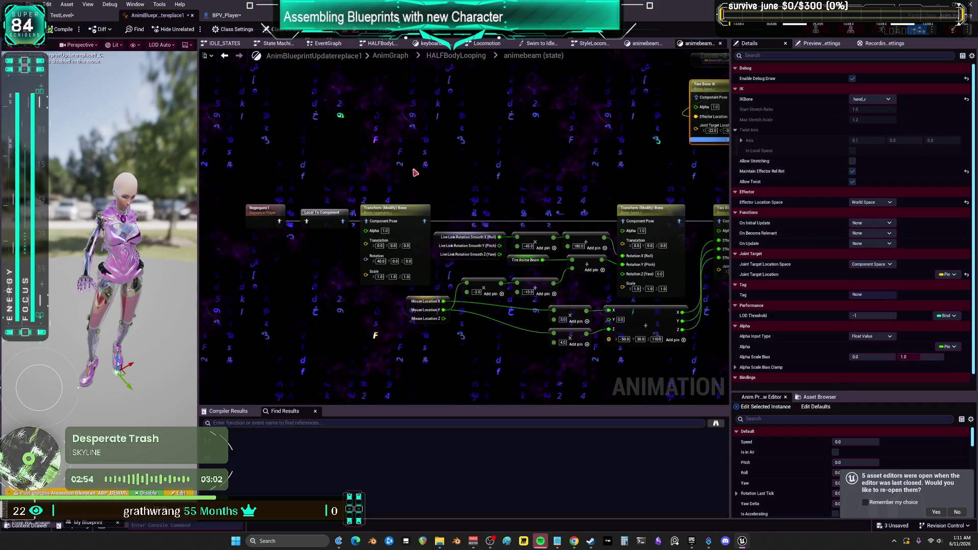
mouse_move(262, 214)
left_mouse_down()
mouse_move(385, 124)
mouse_move(263, 205)
left_mouse_up()
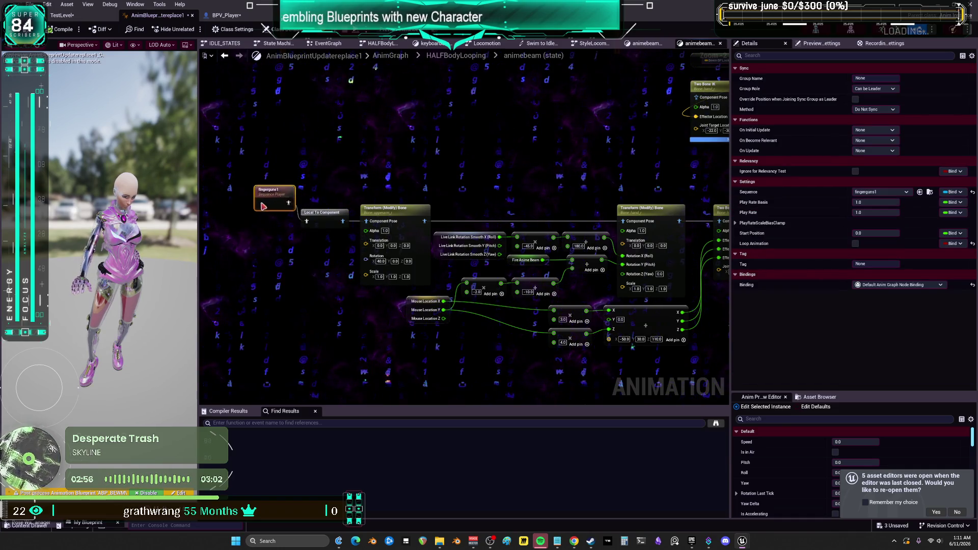
left_click_drag(479, 173, 473, 212)
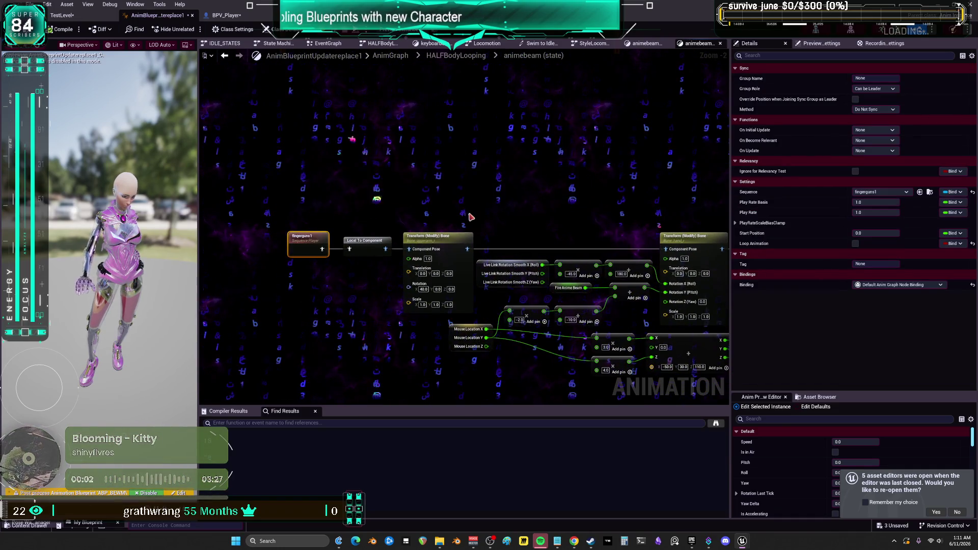
mouse_move(239, 216)
left_mouse_down()
mouse_move(384, 270)
mouse_move(385, 242)
left_mouse_up()
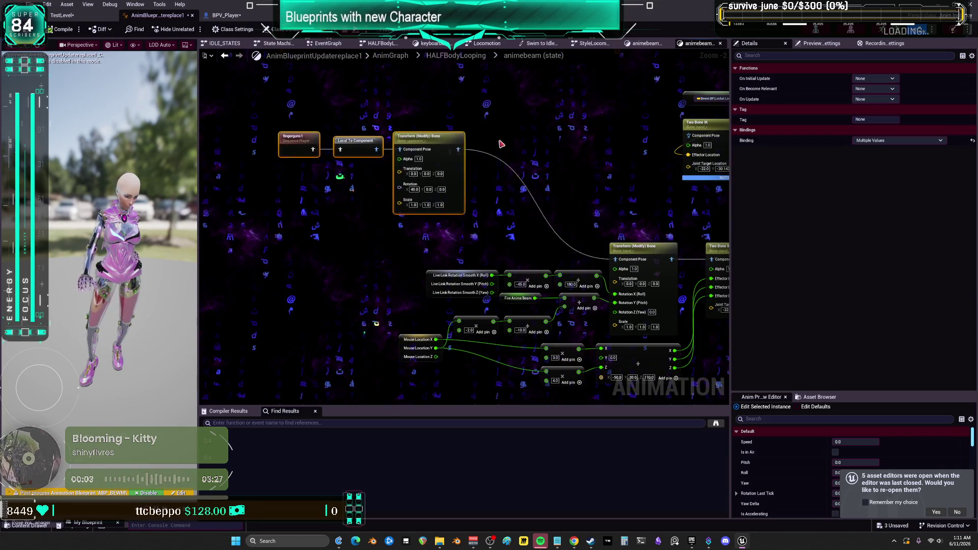
left_click_drag(643, 148, 460, 154)
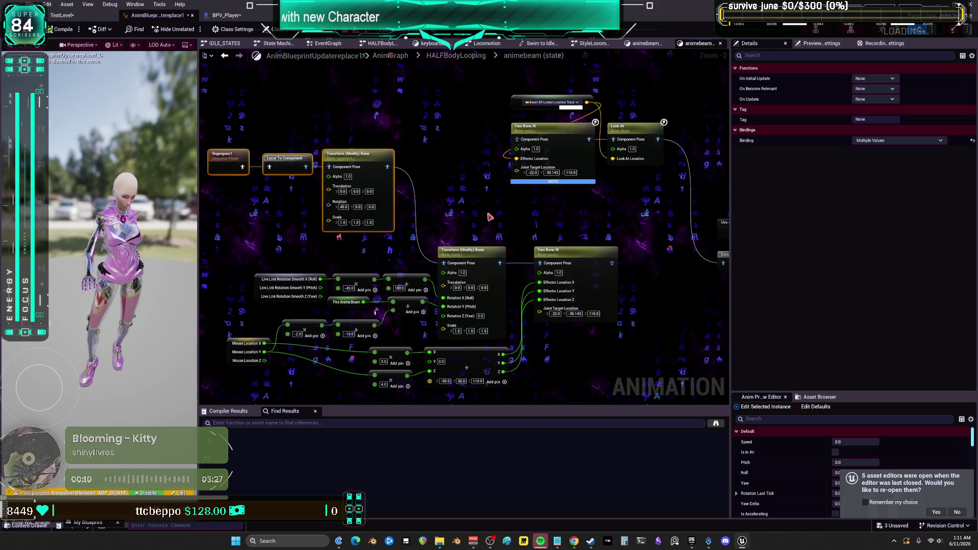
left_click_drag(452, 214, 495, 172)
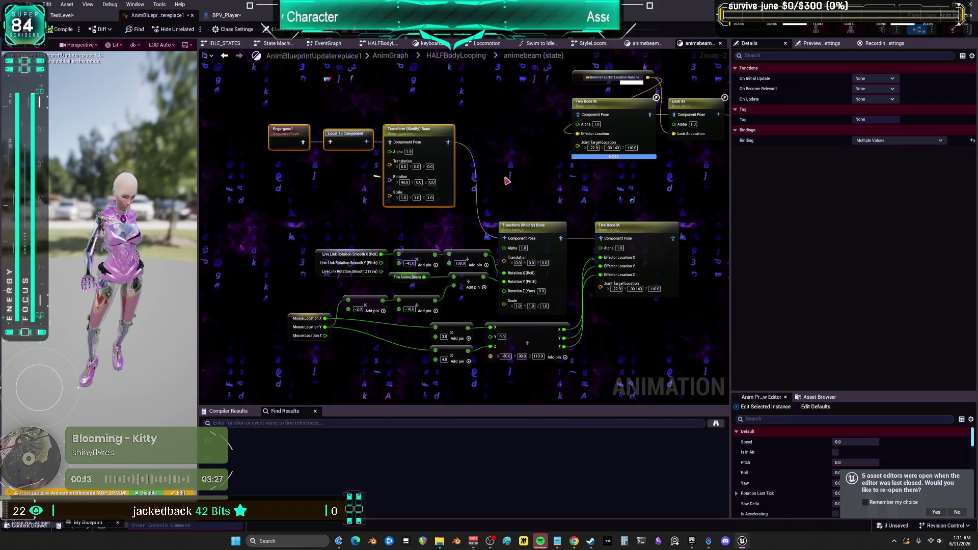
mouse_move(217, 94)
left_mouse_down()
mouse_move(506, 96)
mouse_move(327, 204)
left_mouse_up()
left_click_drag(470, 246, 512, 257)
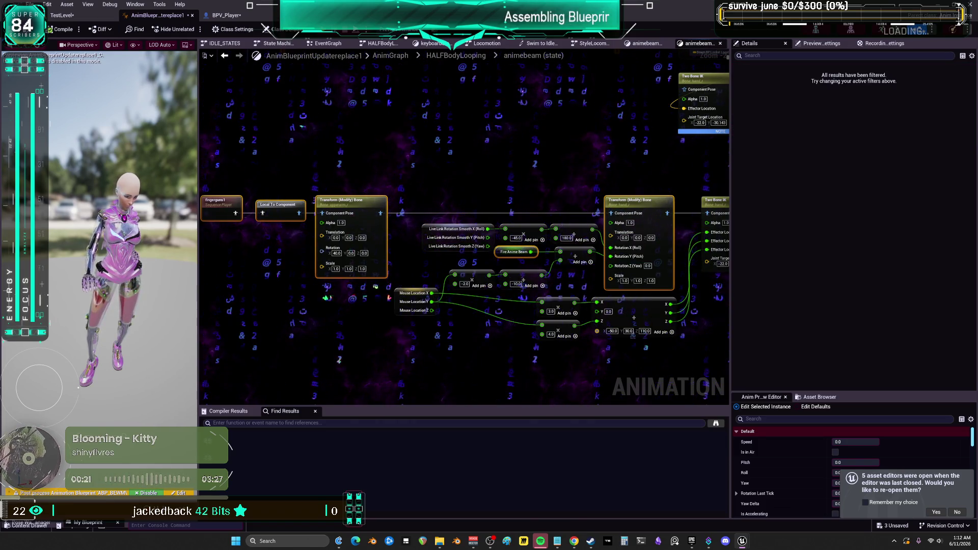